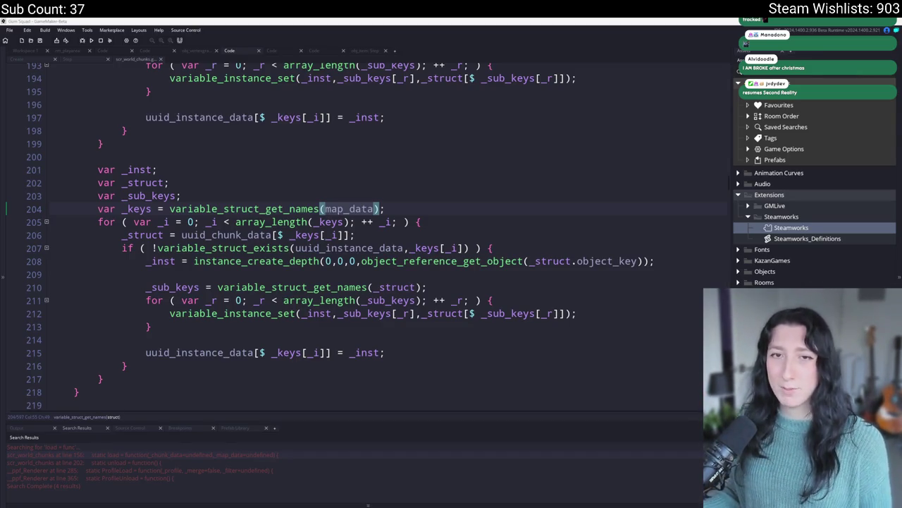
Step: Restore map_data as the argument on line 204 after an accidental paste
left_click(391, 208)
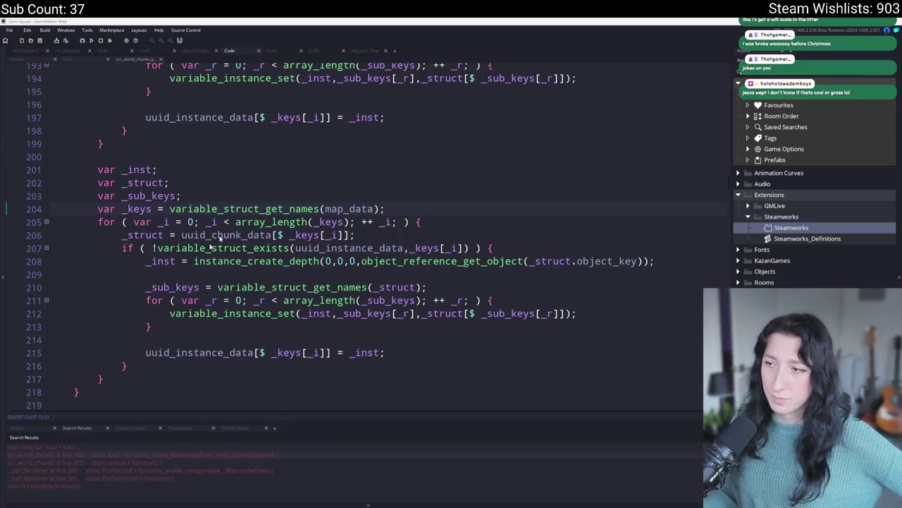
scroll(324, 194, "down", 1)
scroll(324, 194, "up", 1)
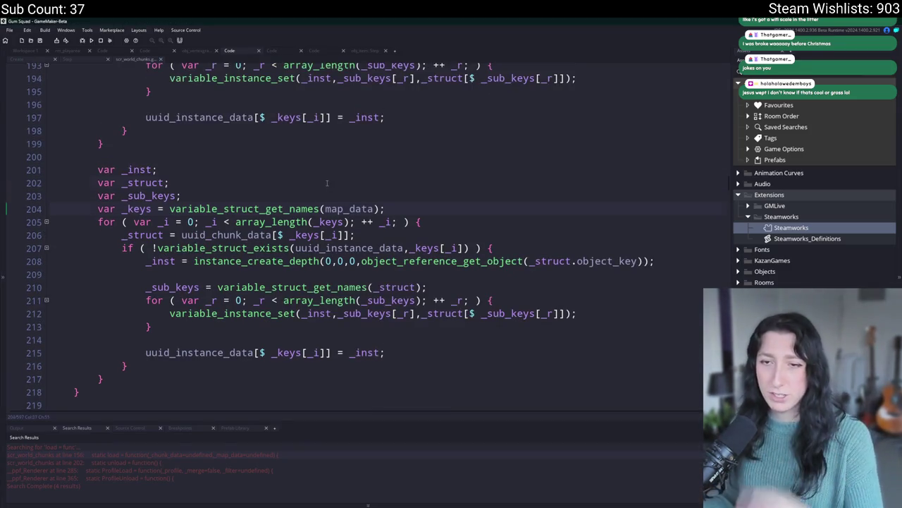
left_click(358, 209)
scroll(361, 212, "up", 3)
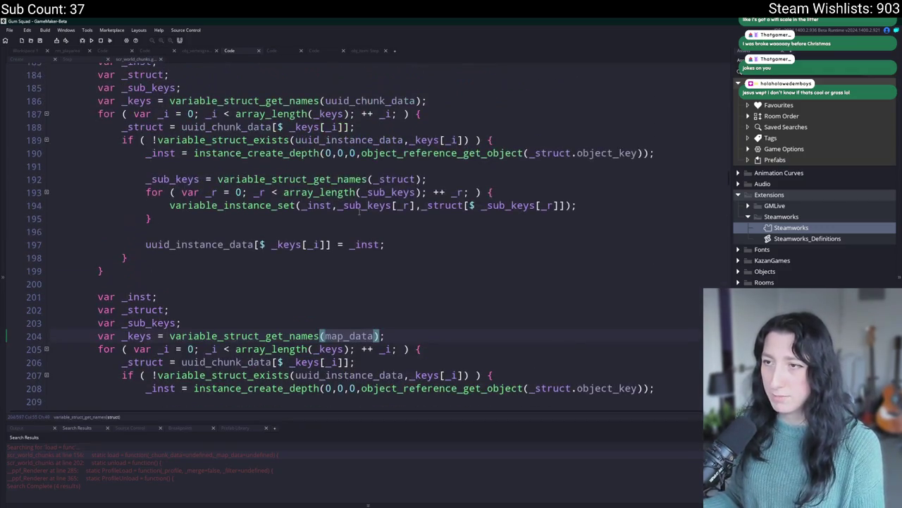
scroll(358, 210, "down", 2)
type("uuid_chunk_data")
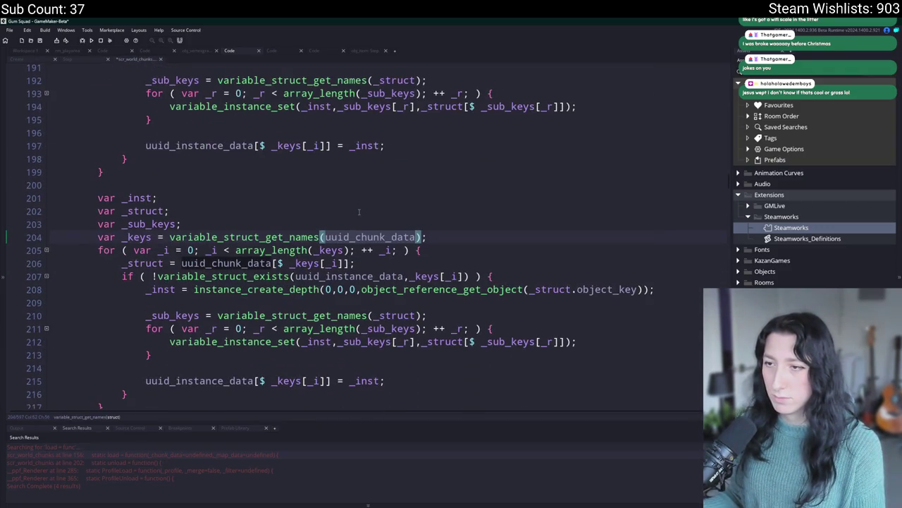
key("shift+Up")
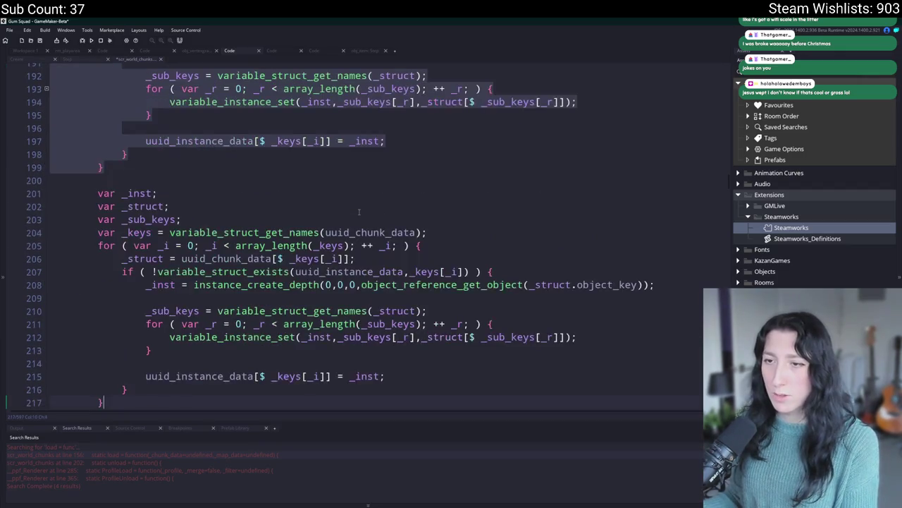
key("ctrl+z")
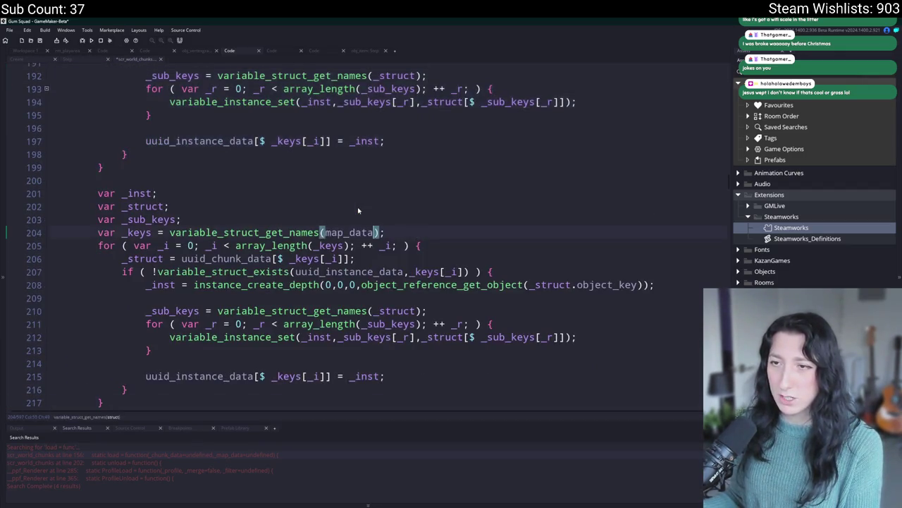
scroll(358, 209, "up", 2)
scroll(358, 209, "down", 2)
Step: Replace uuid_chunk_data and uuid_instance_data on lines 206, 207 and 215 with map_data
double_click(346, 219)
key("ctrl+c")
double_click(219, 245)
key("ctrl+v")
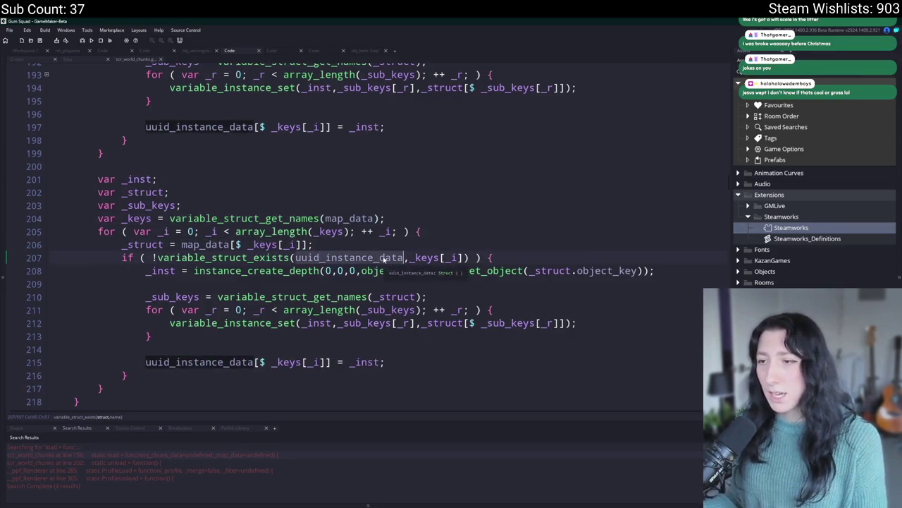
double_click(384, 258)
key("ctrl+v")
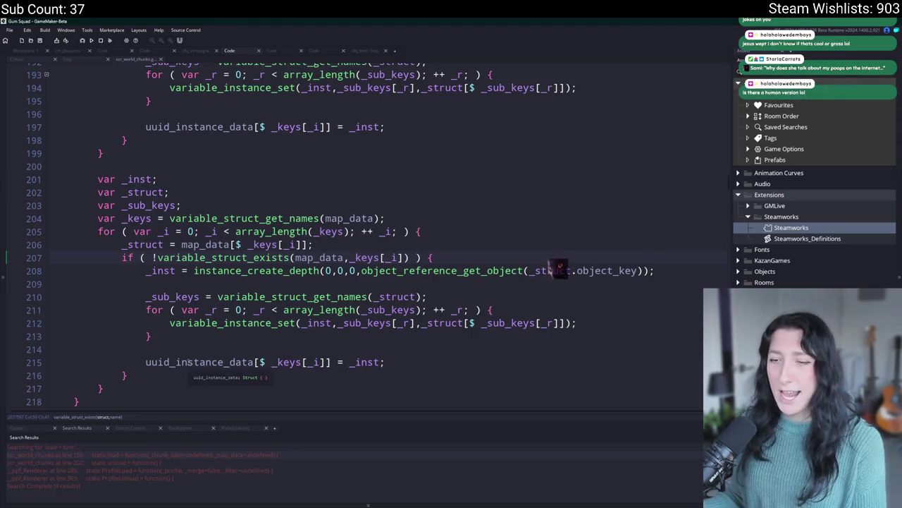
double_click(189, 362)
key("ctrl+v")
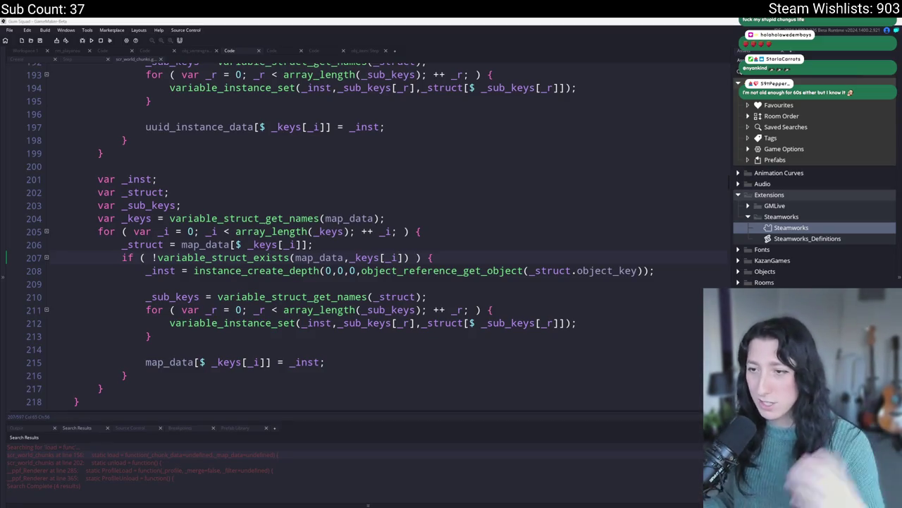
left_click(445, 259)
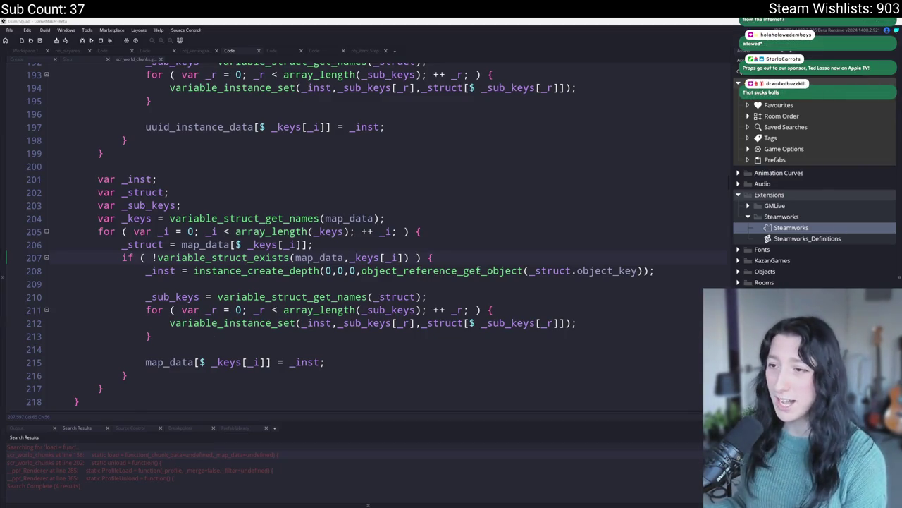
Step: Add line 208 '_inst = world_chunk_get_map_entity(_keys[_i])' below the keys lookup
scroll(482, 260, "down", 1)
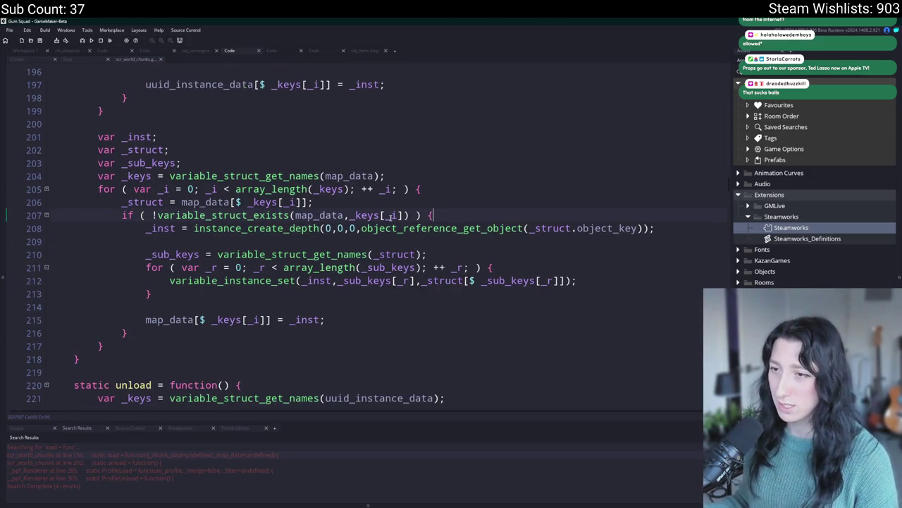
key("Return")
type("world")
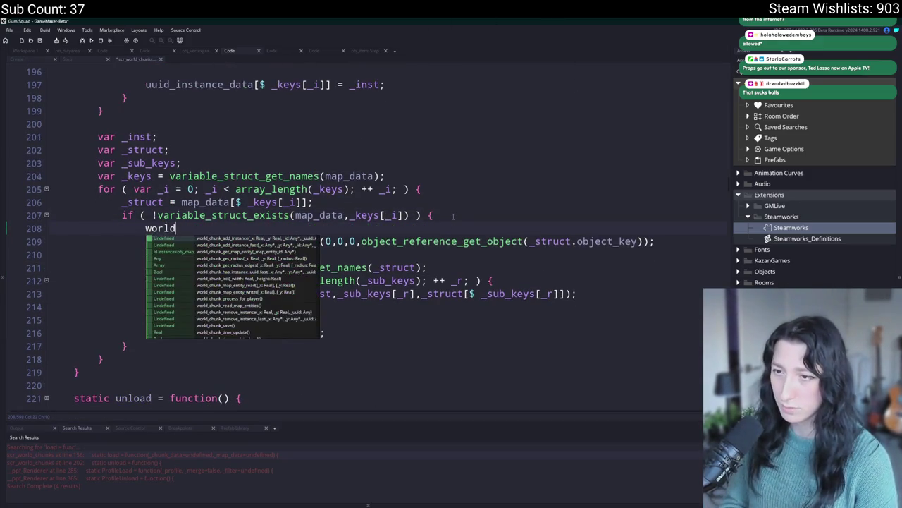
key("BackSpace")
key("BackSpace")
key("BackSpace")
type("chunk_get")
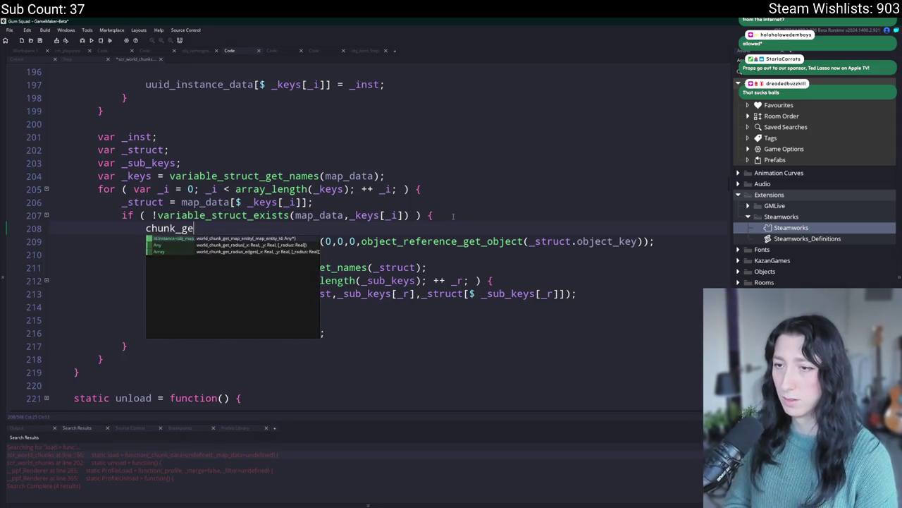
key("Return")
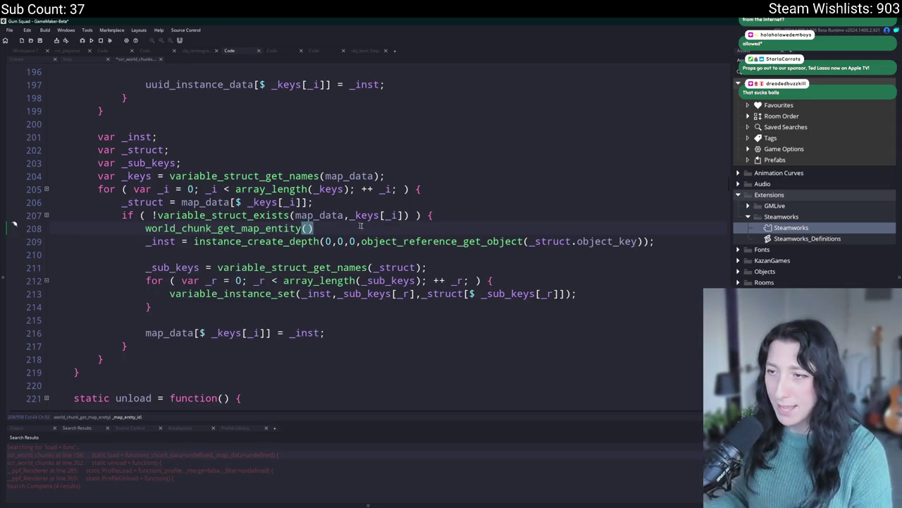
left_click(397, 215)
left_click_drag(407, 215, 349, 215)
key("ctrl+c")
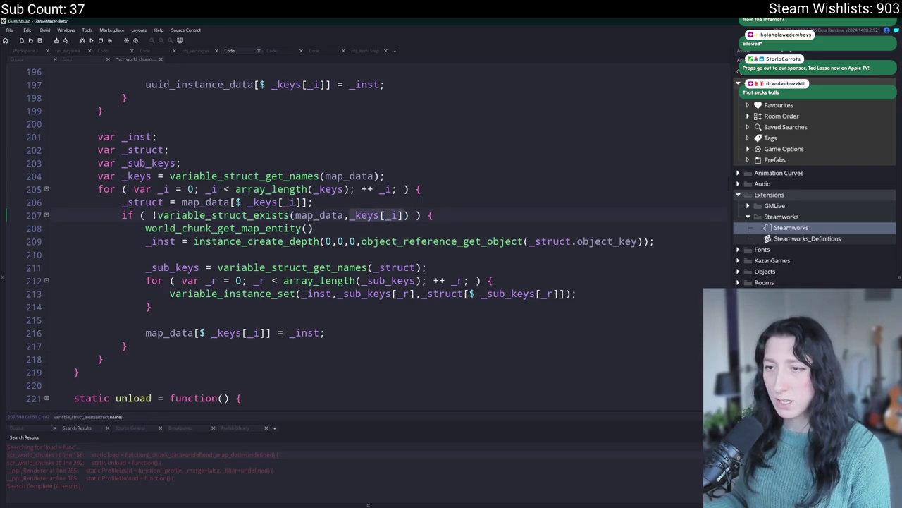
left_click(305, 228)
key("ctrl+v")
type("var _")
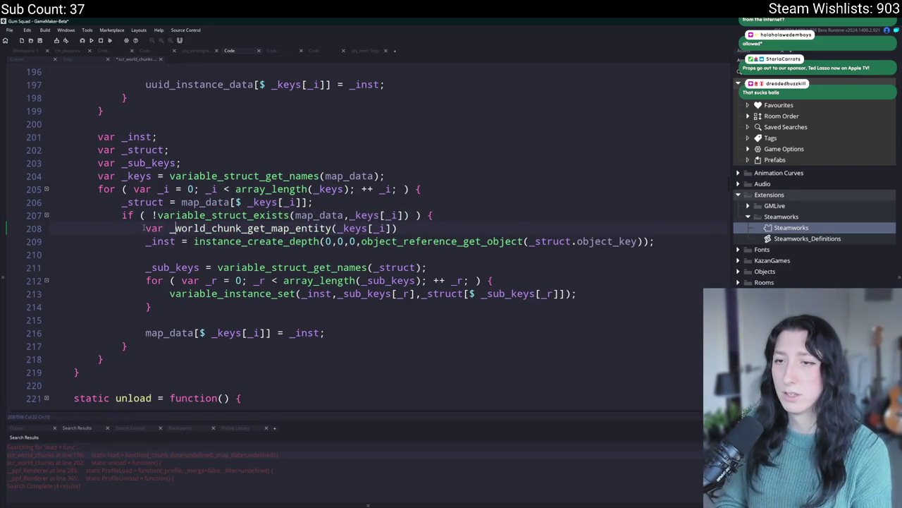
key("BackSpace")
key("BackSpace")
key("BackSpace")
type("_inst ")
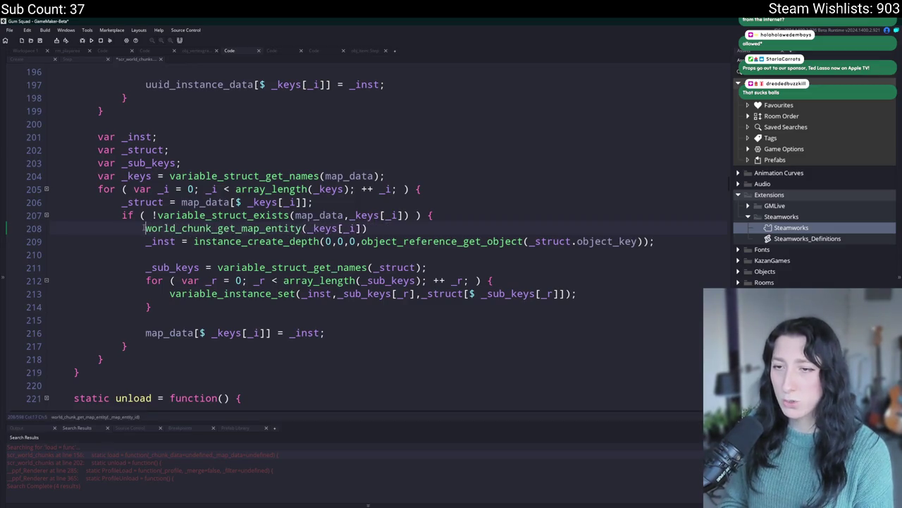
type("=")
Step: Delete the old instance_create_depth line from the map_data loop
left_click(167, 228)
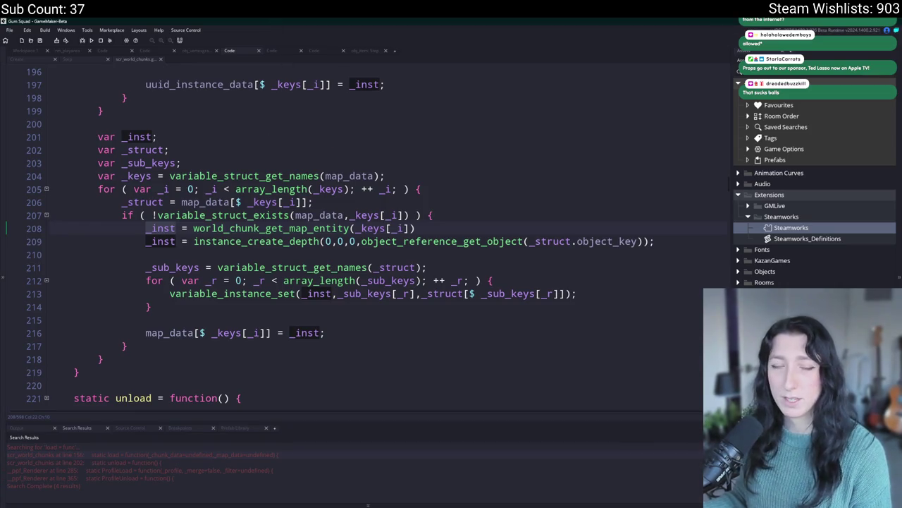
key("End")
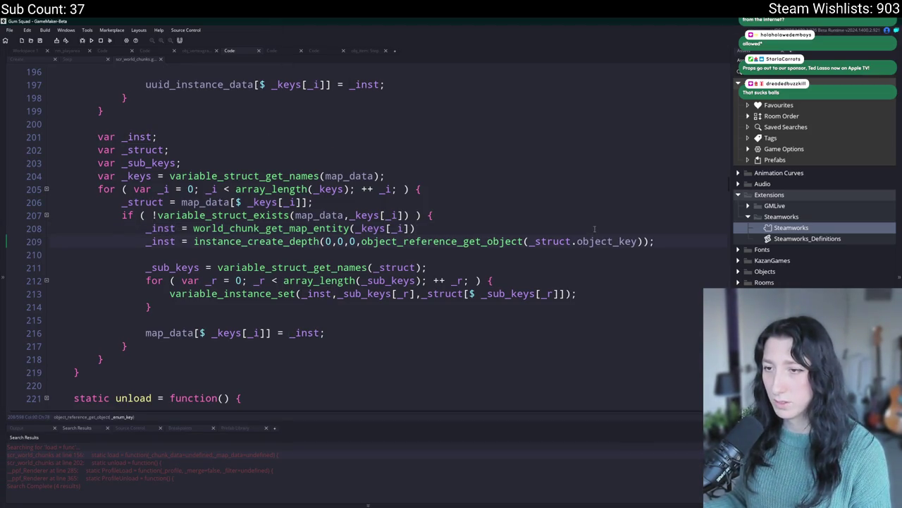
left_click_drag(670, 244, 679, 229)
key("BackSpace")
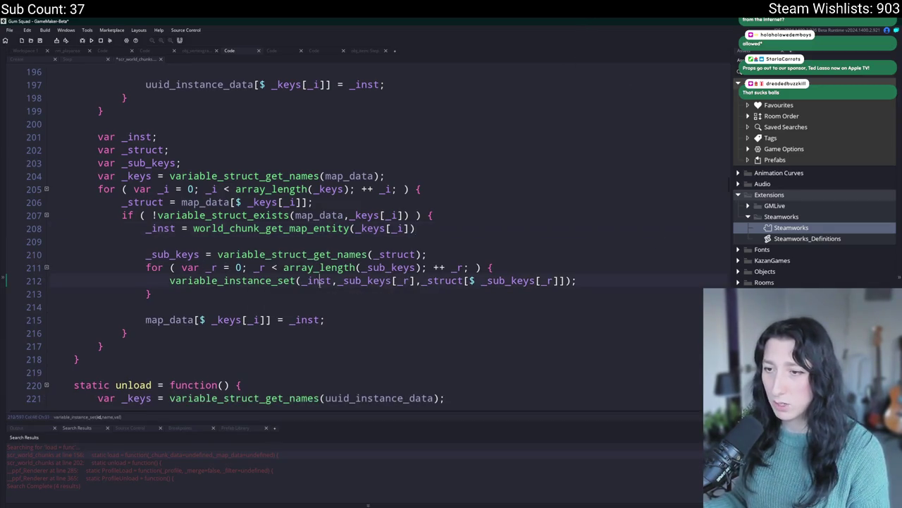
Step: Review the _inst and map_data usages, then delete the map_data[$ _keys[_i]] = _inst; line
left_click(332, 280)
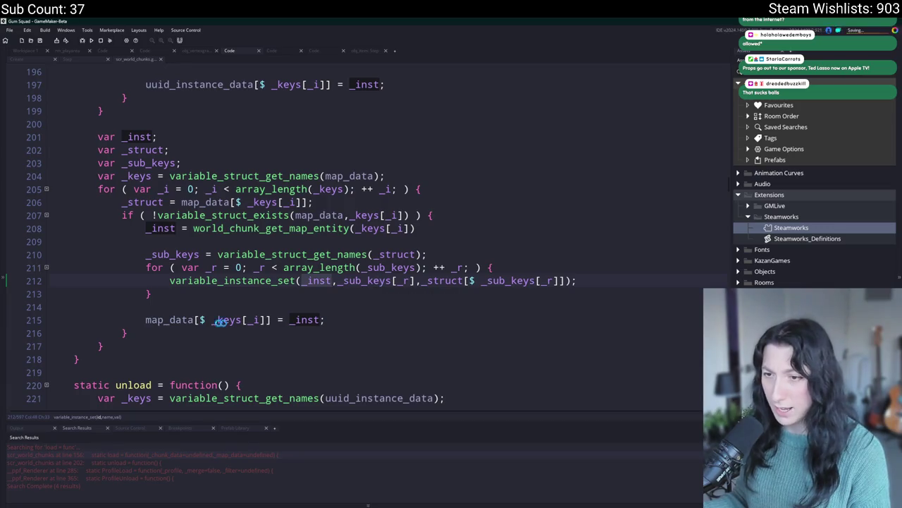
left_click(349, 321)
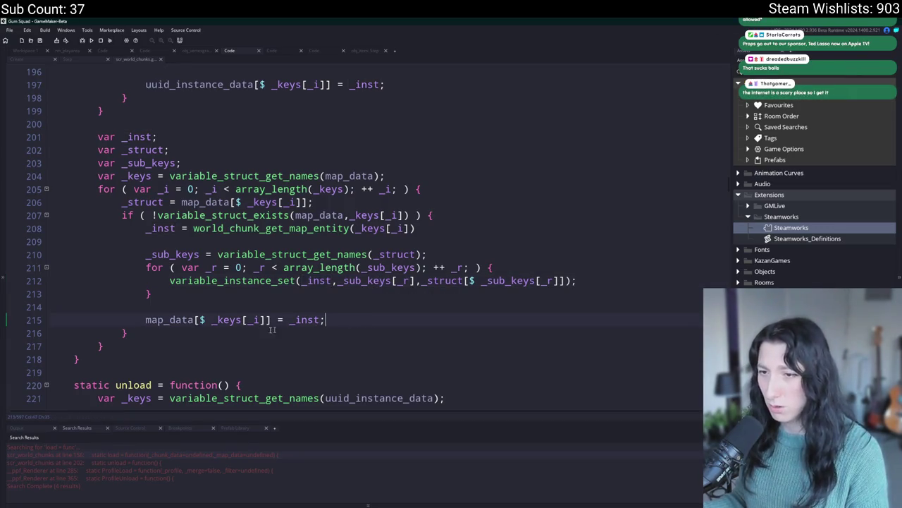
left_click(187, 320)
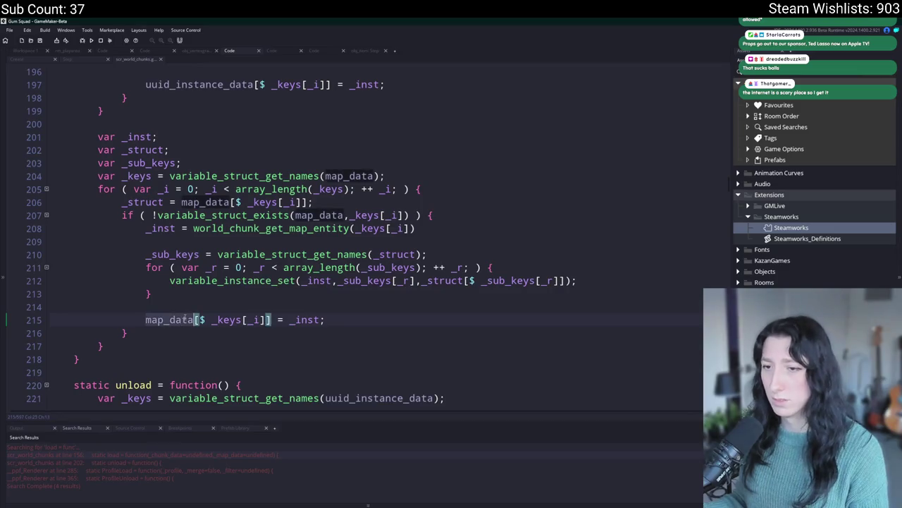
left_click(283, 267)
left_click(358, 176)
left_click_drag(382, 320, 151, 294)
key("BackSpace")
Step: Start a test build of the game with F5
scroll(355, 322, "up", 1)
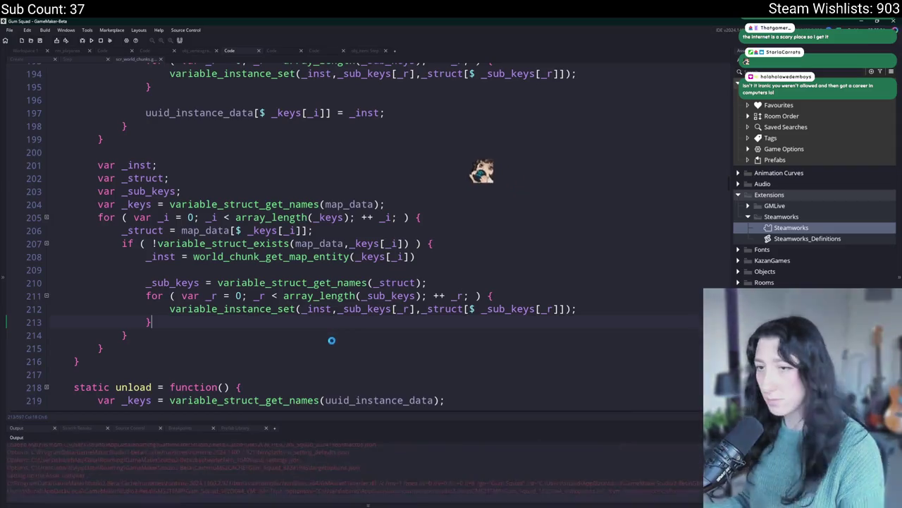
scroll(332, 336, "up", 2)
key("F5")
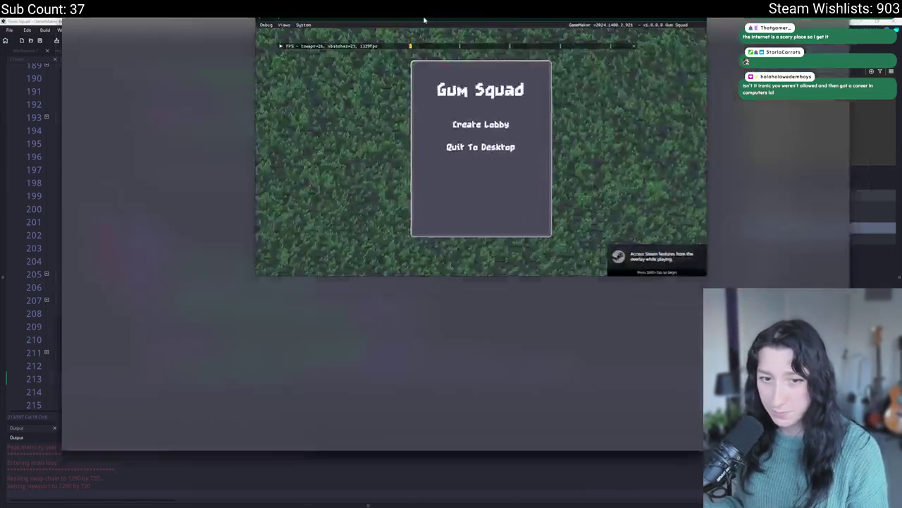
Step: Toggle the Steam overlay, walk down-right, open and close the inventory, then head up-left
key("shift+Tab")
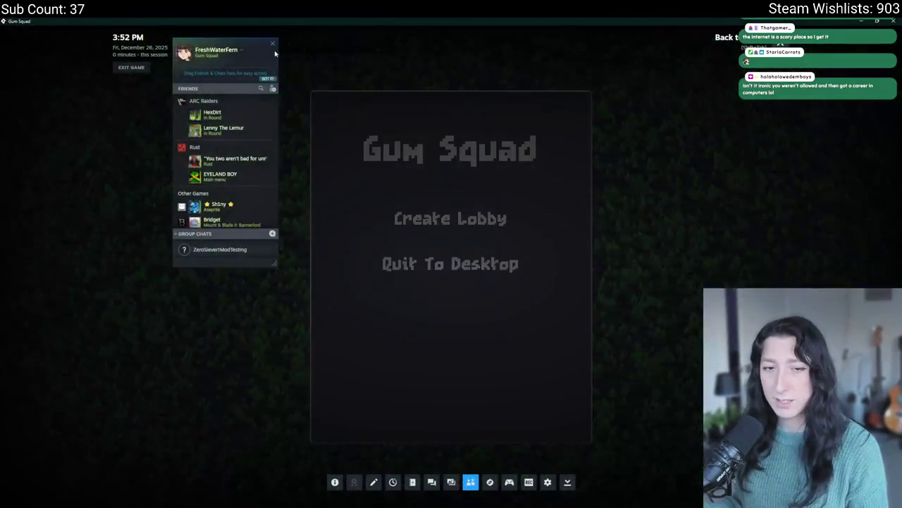
type("sa")
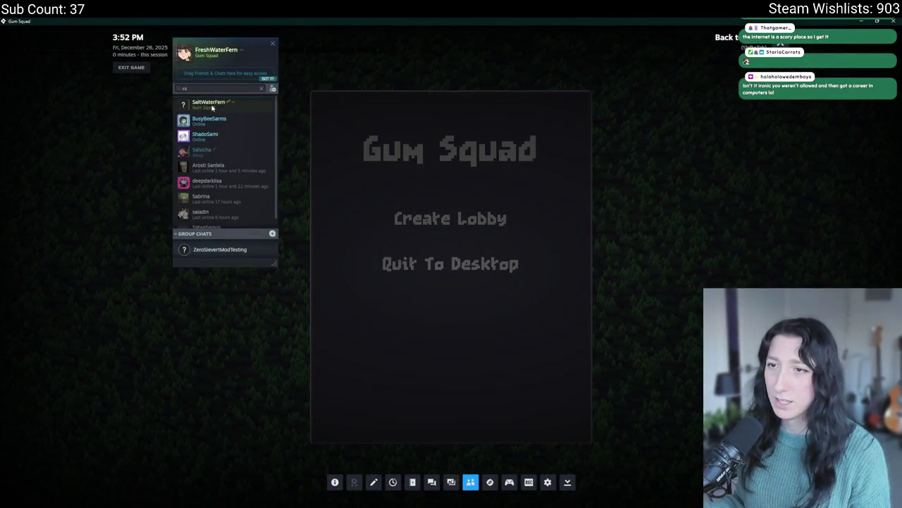
key("shift+Tab")
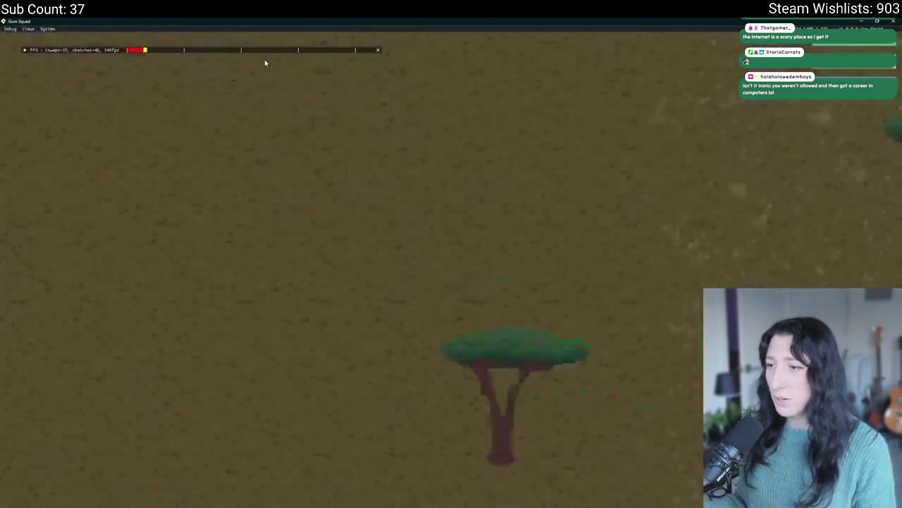
key("d")
key("s")
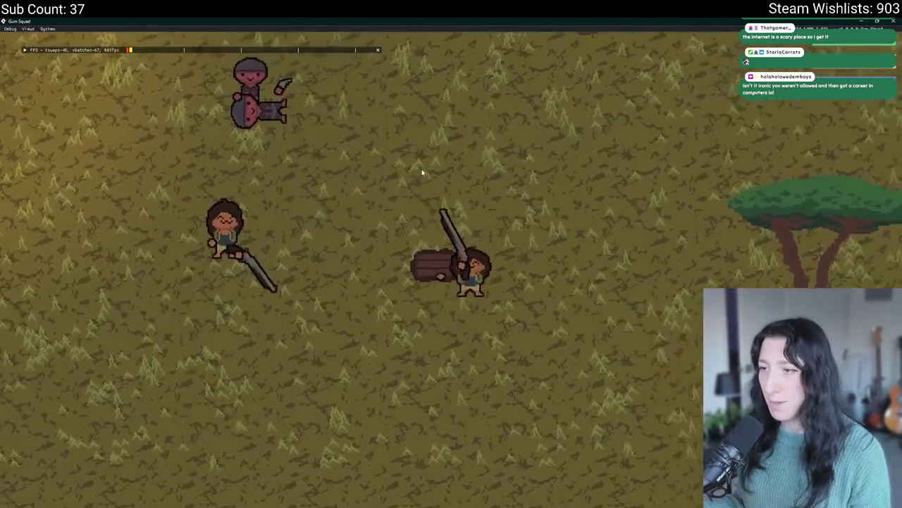
key("i")
key("i")
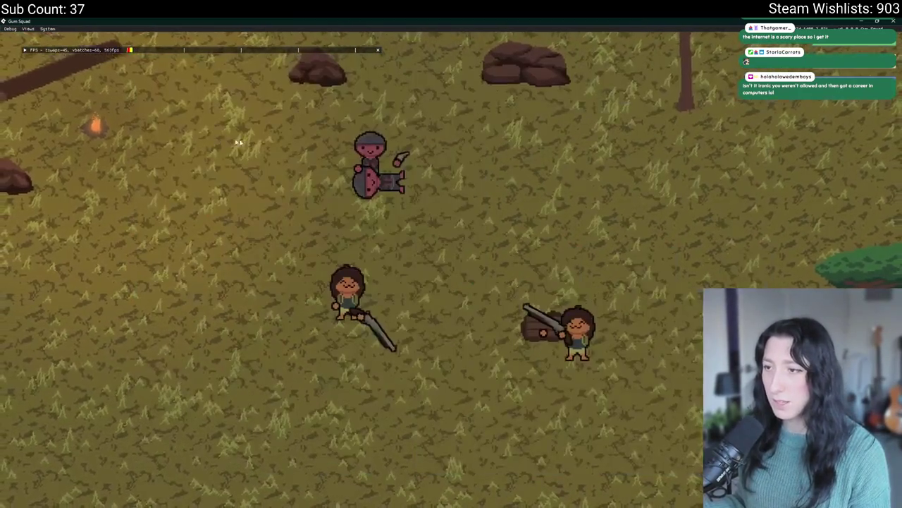
key("a")
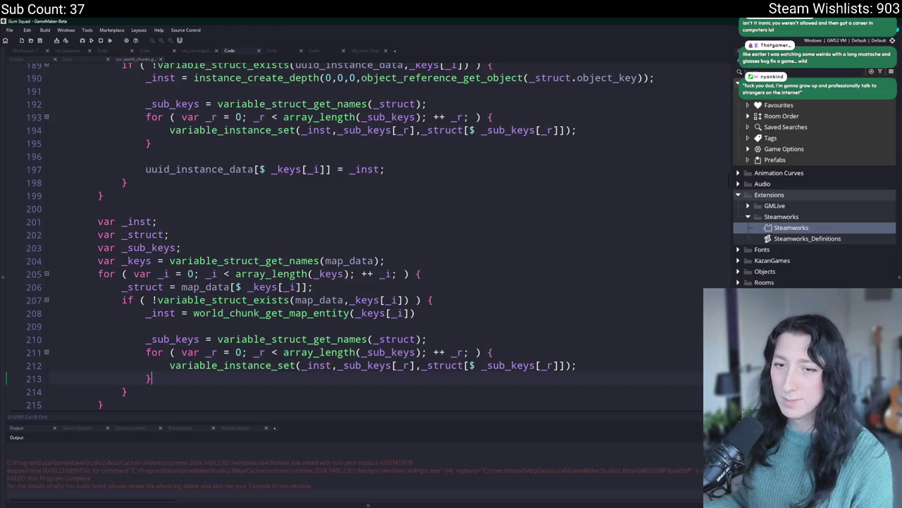
Step: Review the _sub_keys, variable_instance_set and _keys lines of the map loop, ending below the entity lookup
scroll(423, 296, "down", 1)
left_click(438, 297)
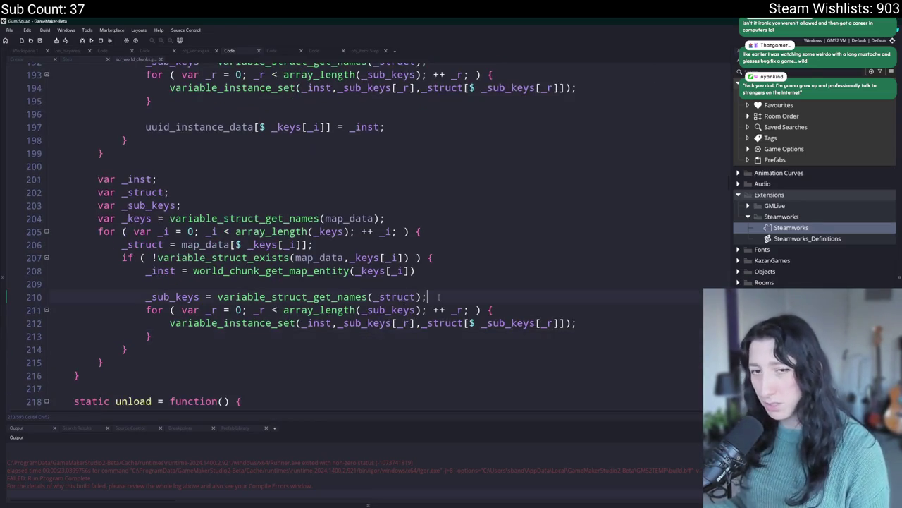
left_click(533, 323)
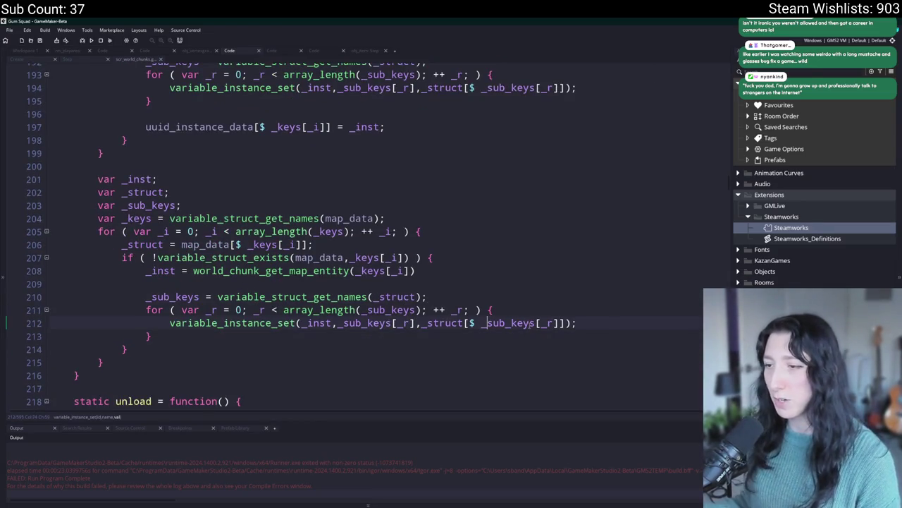
left_click(392, 323)
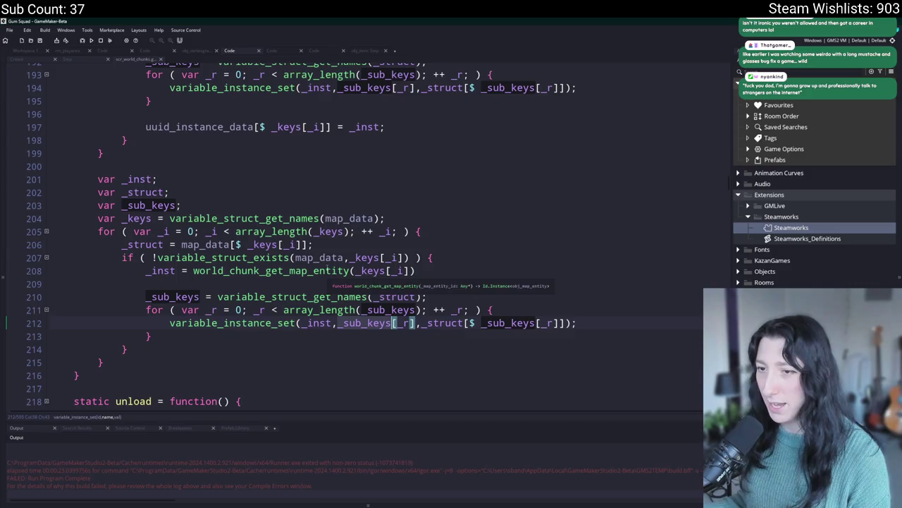
left_click(332, 258)
left_click(381, 258)
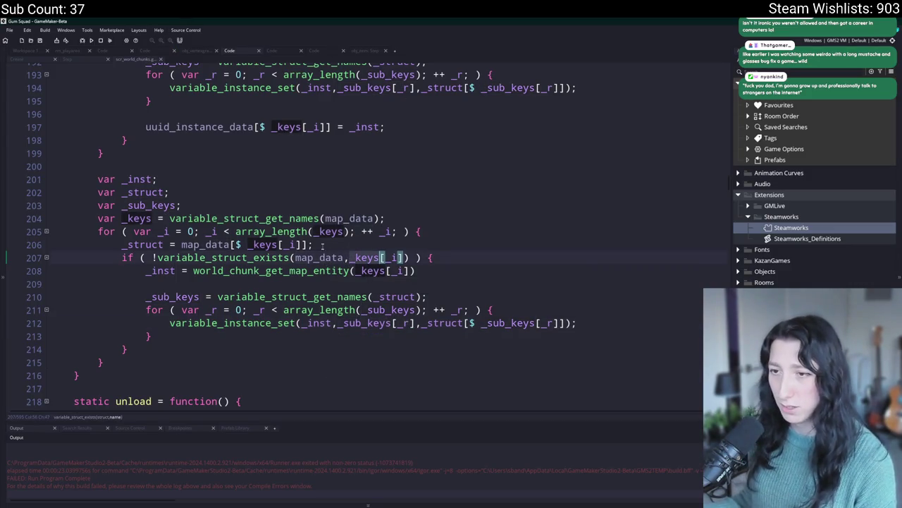
left_click(421, 270)
left_click(428, 282)
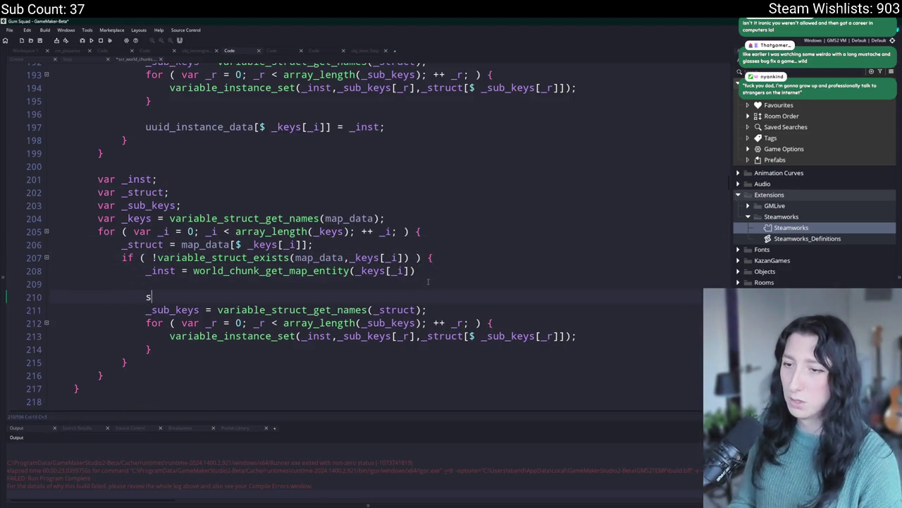
Step: Insert show_message([_inst,_struct]); after the entity lookup and run the game with F5
key("Return")
type("show_message")
type("(_")
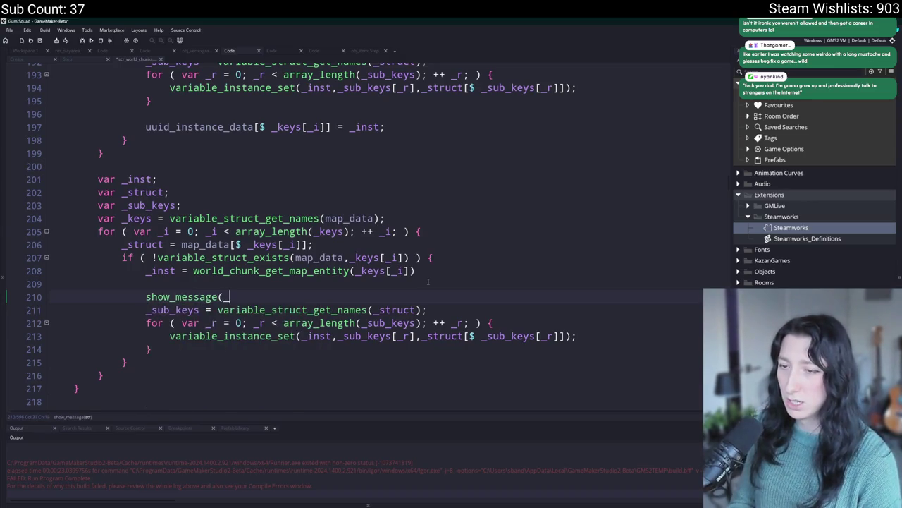
key("BackSpace")
type("[_inst,")
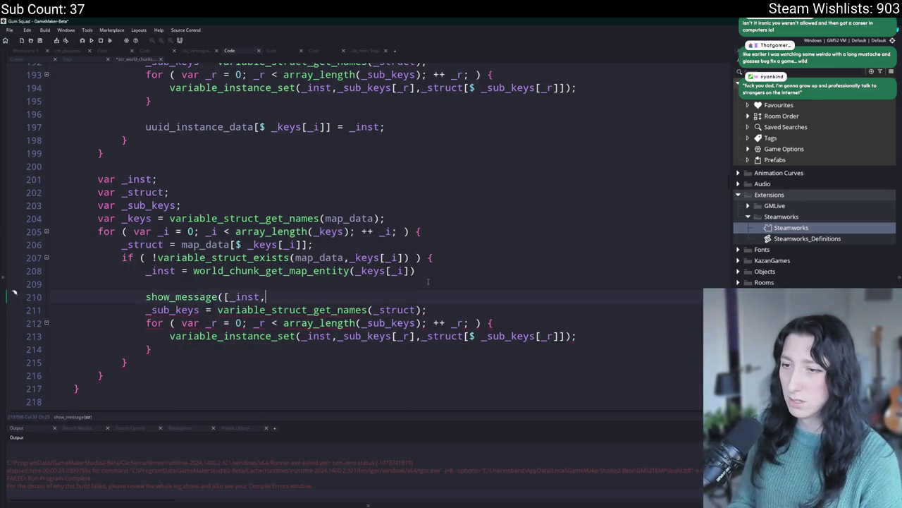
type("_struct]);")
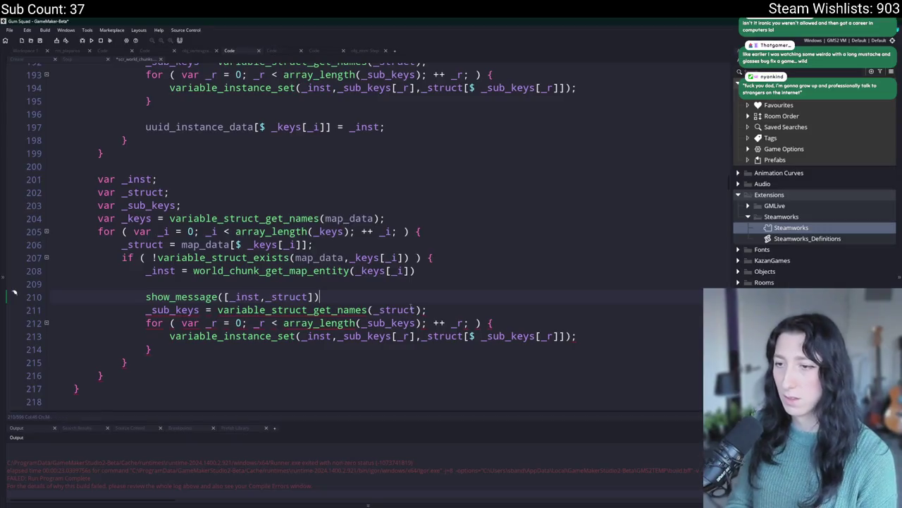
key("F5")
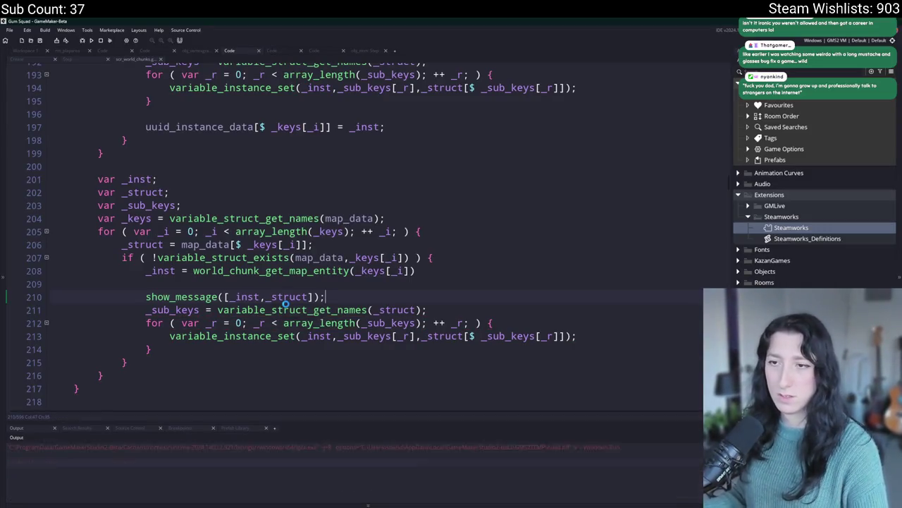
scroll(292, 269, "up", 2)
scroll(322, 171, "up", 6)
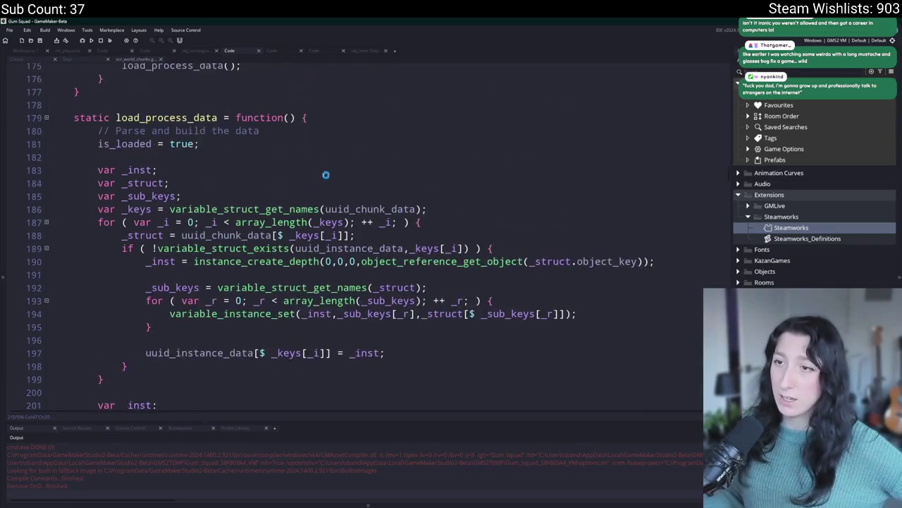
scroll(330, 177, "down", 6)
scroll(367, 167, "down", 2)
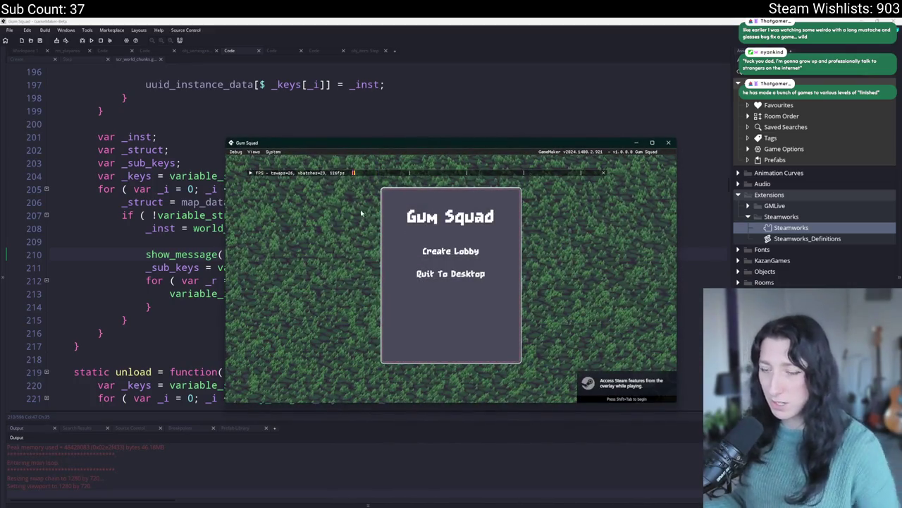
Step: Maximize the game and join the other player's session via the Steam friends list
key("shift+Tab")
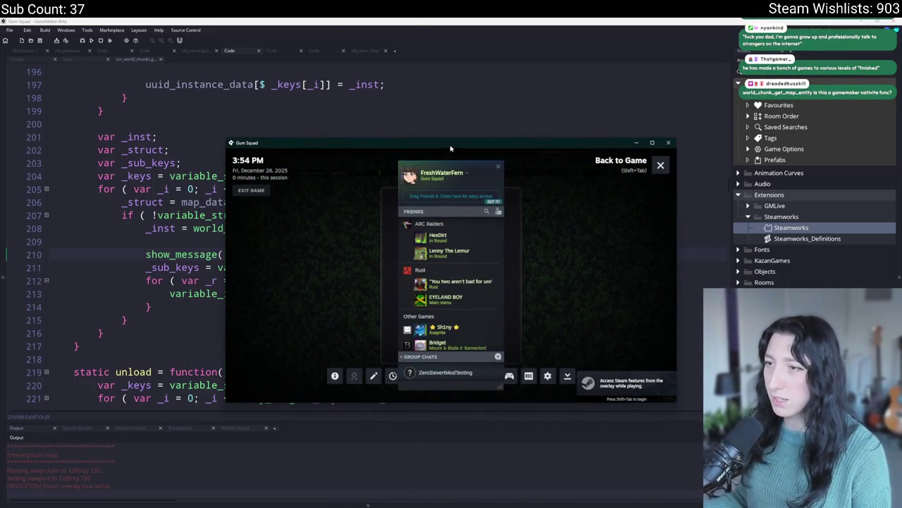
key("shift+Tab")
double_click(409, 143)
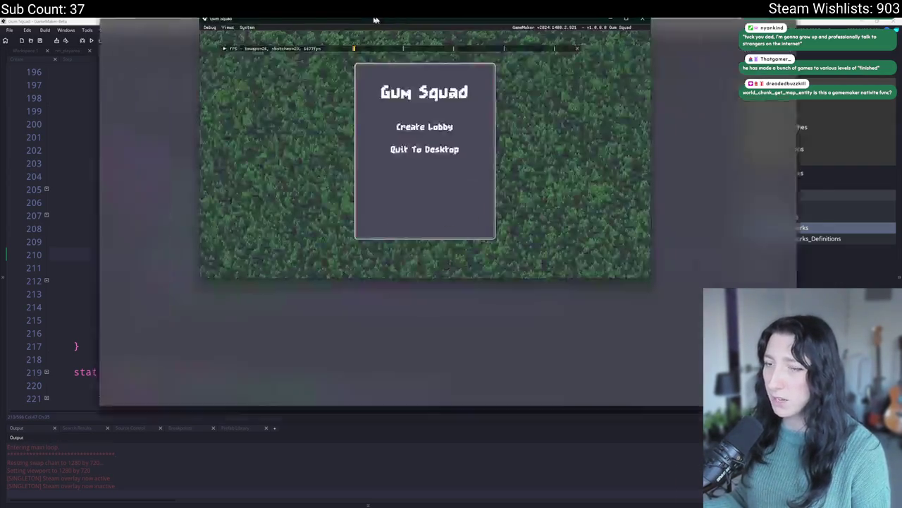
key("shift+Tab")
left_click(239, 89)
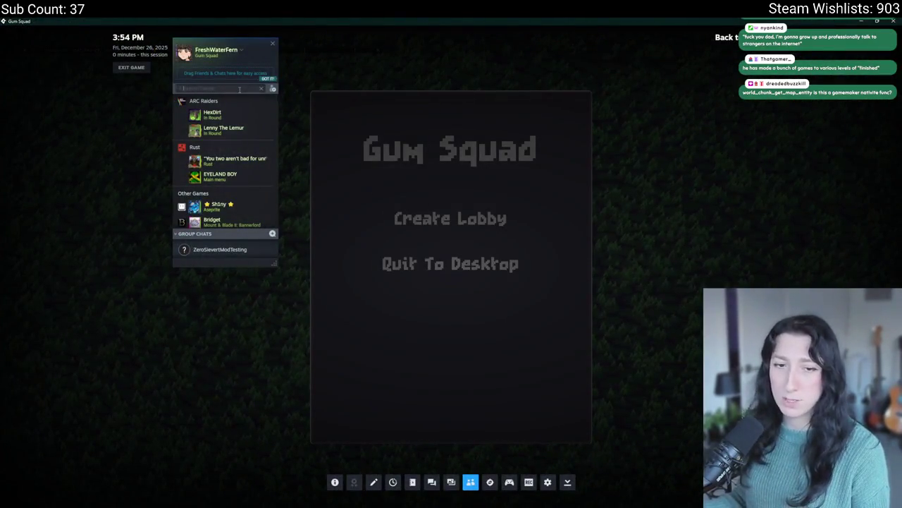
type("salt")
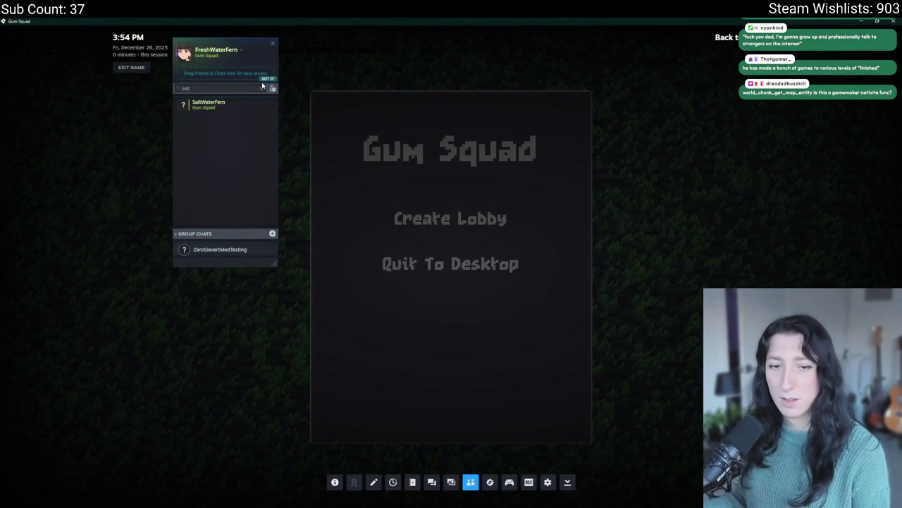
left_click(226, 106)
right_click(225, 107)
left_click(264, 182)
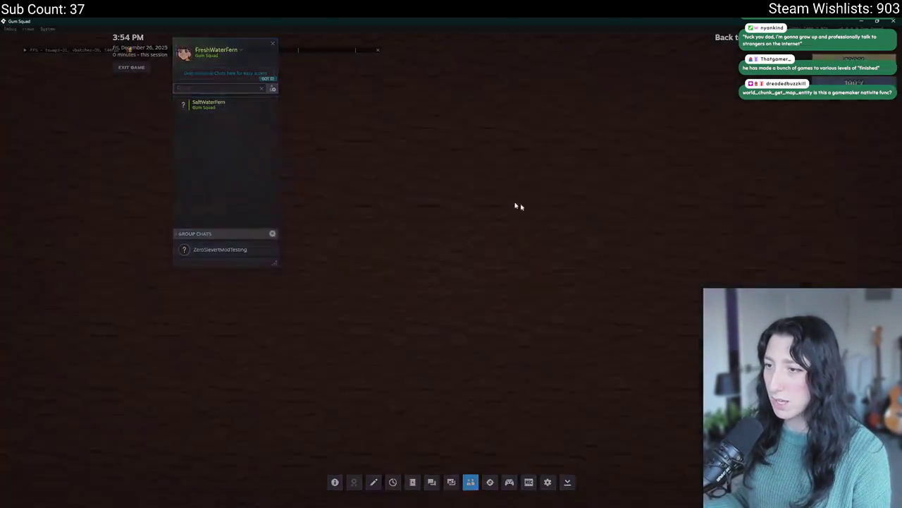
Step: Walk the character around the field, then return to the code editor
key("s")
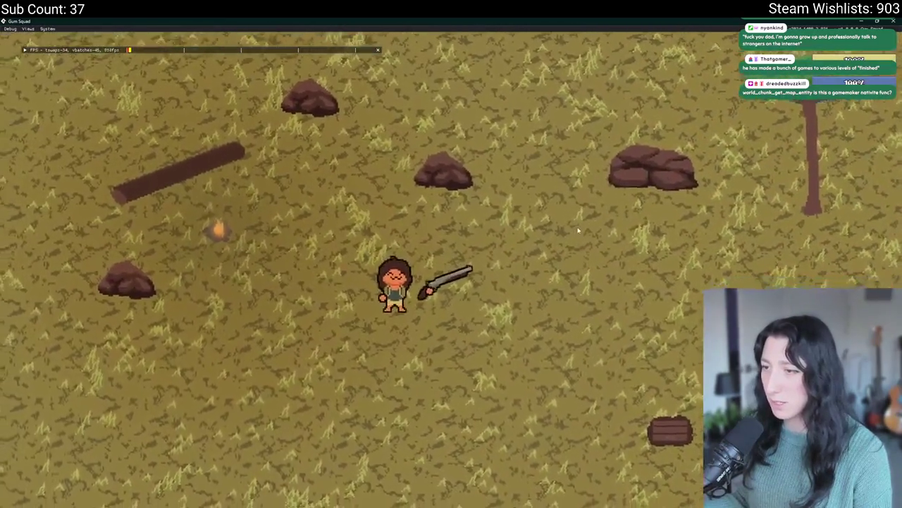
key("d")
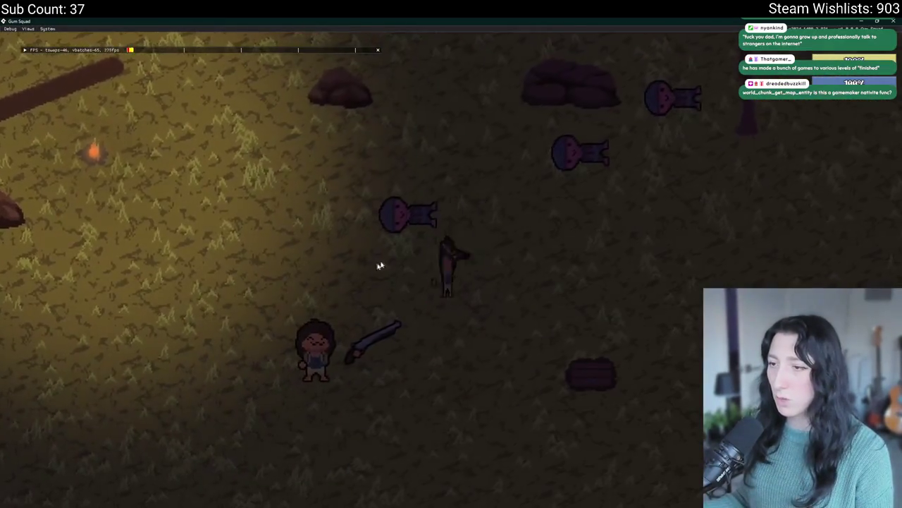
key("d")
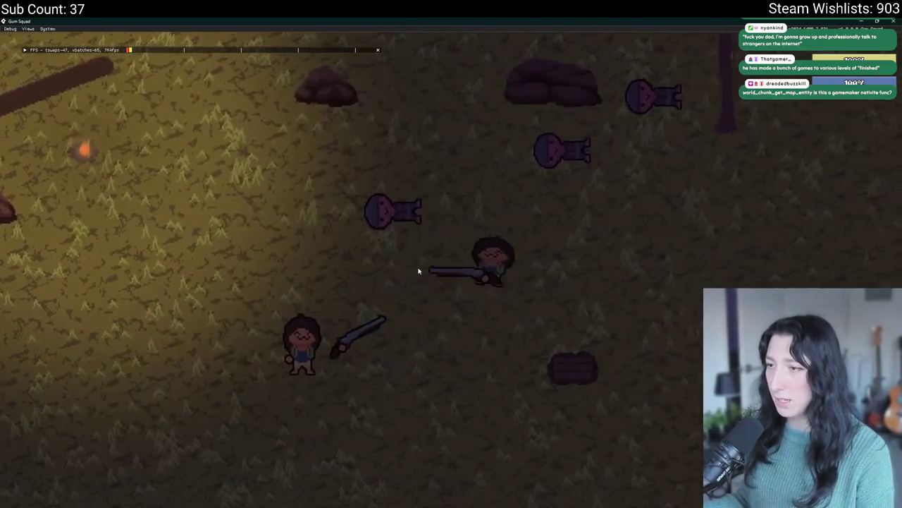
key("s")
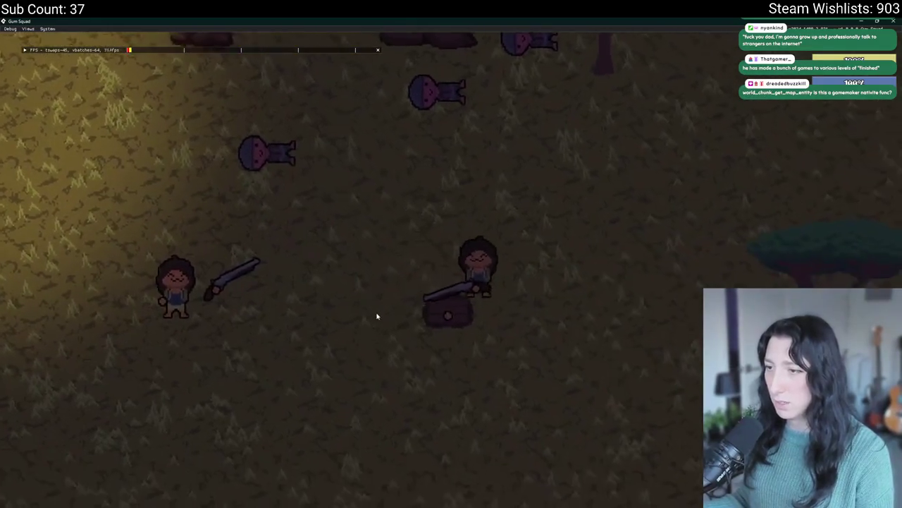
key("w")
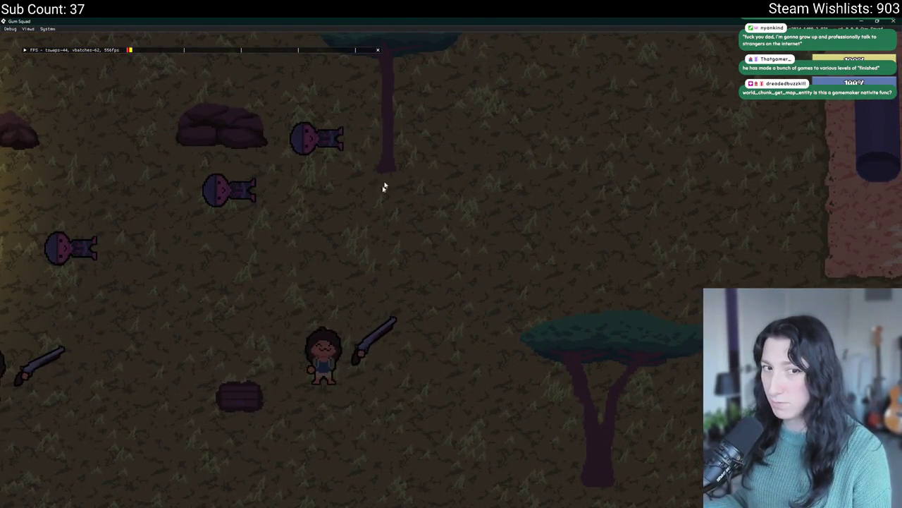
key("alt+Tab")
scroll(232, 224, "up", 12)
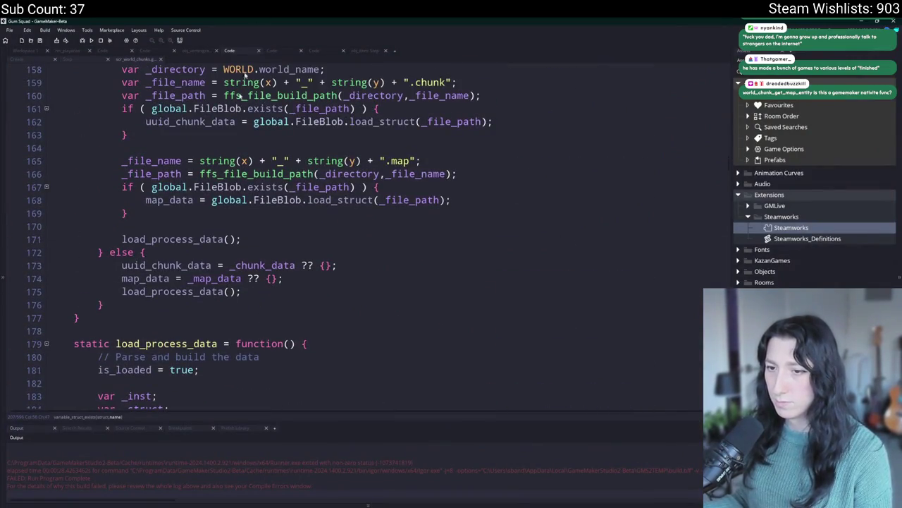
Step: Add an 'if ( array_length(_keys) > 0 ) { }' block after line 204
left_click(152, 277)
scroll(212, 296, "down", 10)
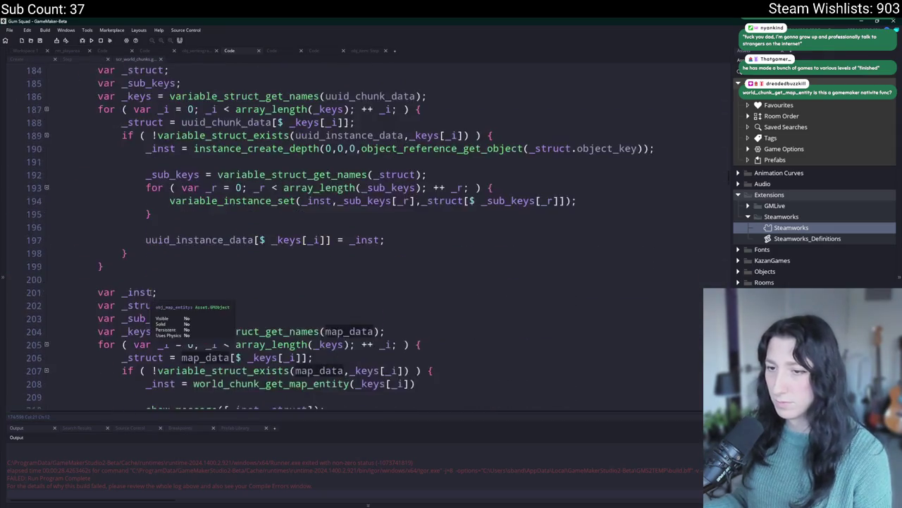
double_click(139, 246)
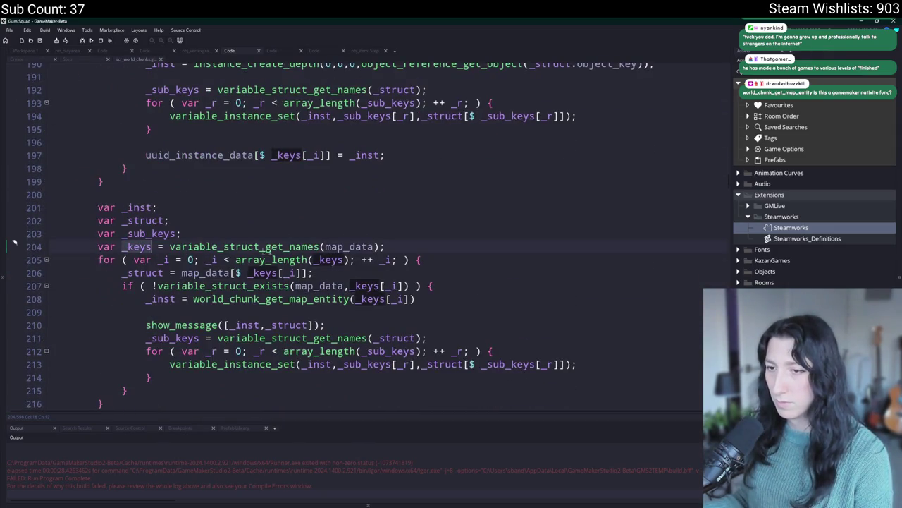
left_click(423, 248)
key("Return")
type("how_mesa")
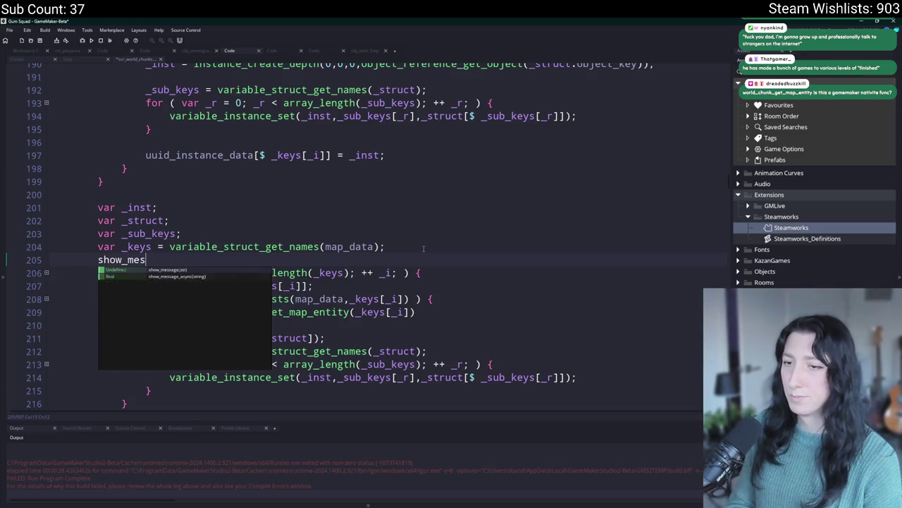
key("BackSpace")
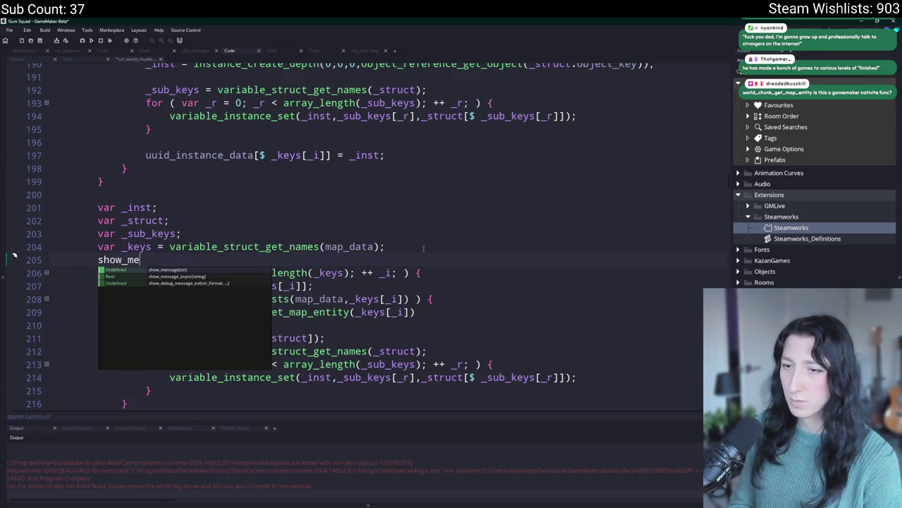
key("BackSpace")
key("BackSpace")
key("BackSpace")
type("if ( array_lenght")
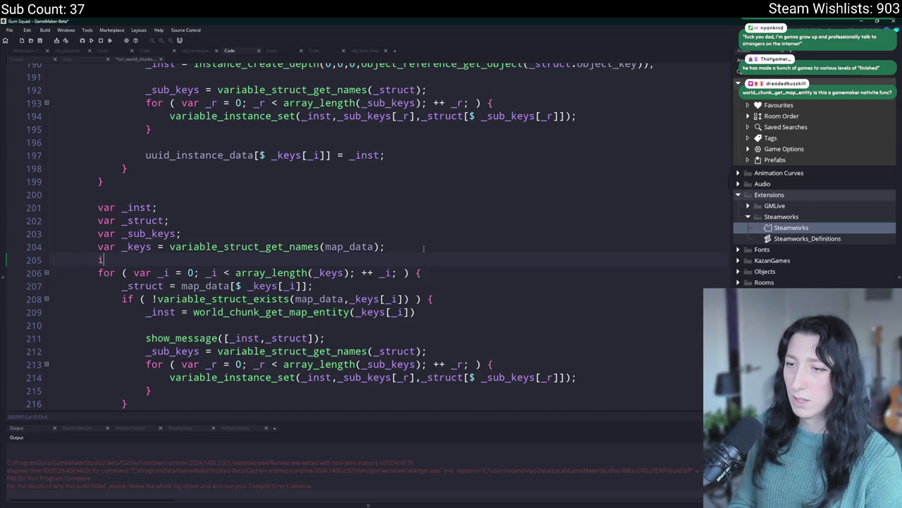
key("BackSpace")
key("BackSpace")
type("th(_keys) > 0 ) {")
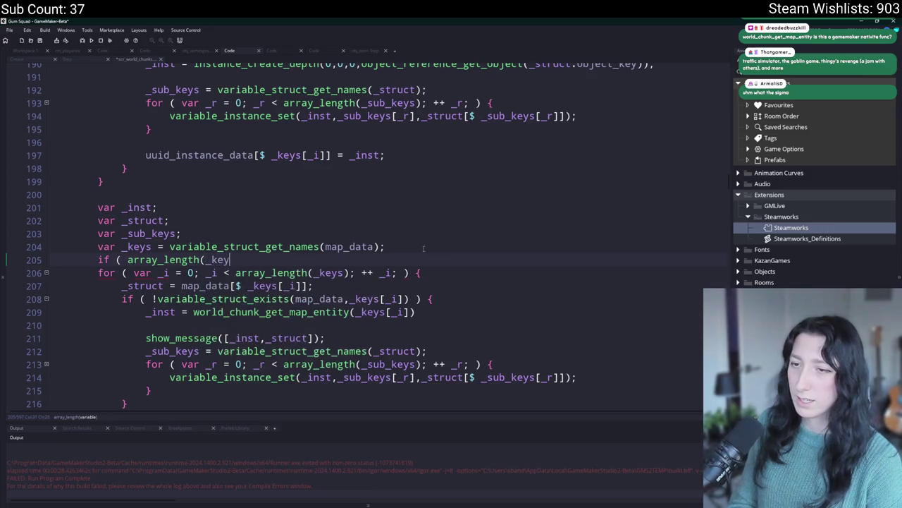
key("Return")
type("}")
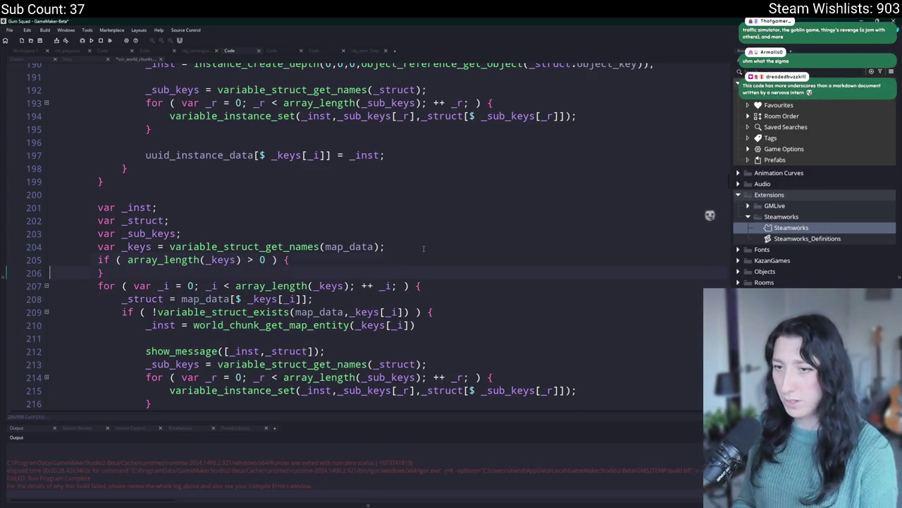
Step: Put show_message(map_data); inside the new if block
key("Left")
key("Return")
left_click(349, 246)
left_click(193, 274)
type("map_data")
key("ctrl+shift+Left")
key("ctrl+x")
type("show_")
key("Return")
key("ctrl+v")
type(";")
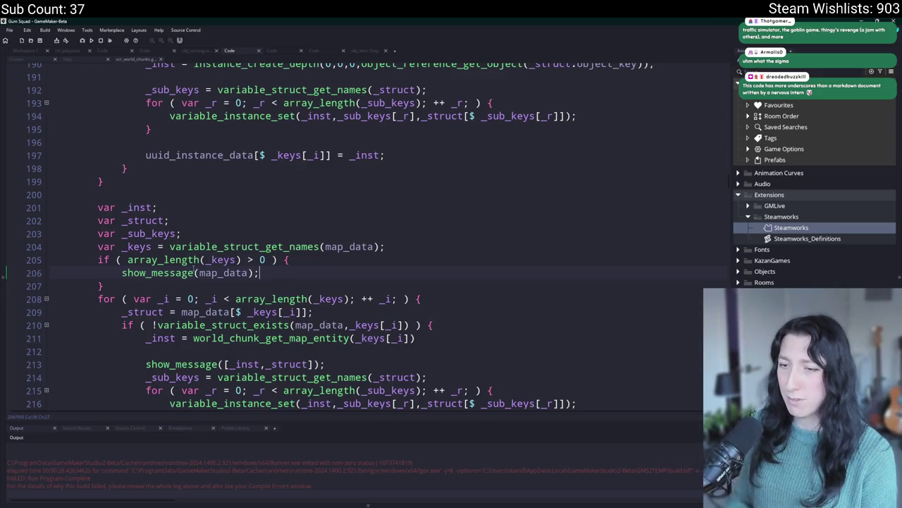
Step: Delete the show_message([_inst,_struct]) debug line and relaunch the game
key("Down")
key("End")
key("Return")
scroll(237, 275, "down", 2)
left_click_drag(325, 306, 328, 297)
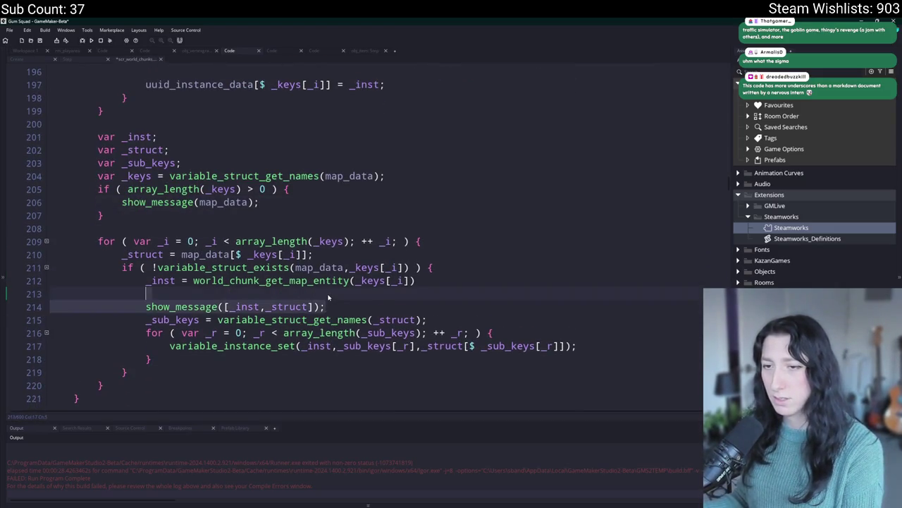
key("BackSpace")
key("F5")
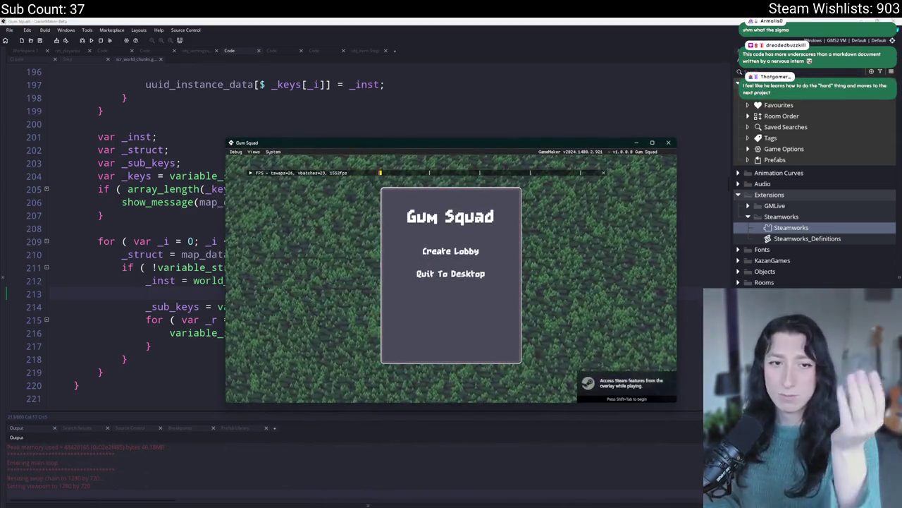
Step: Join the test account's game session through the Steam friends overlay
left_click_drag(268, 143, 260, 32)
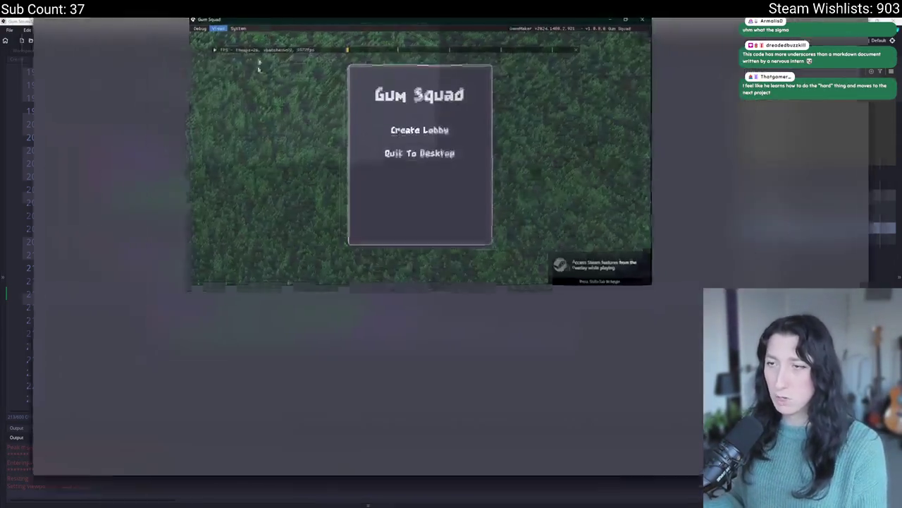
key("shift+Tab")
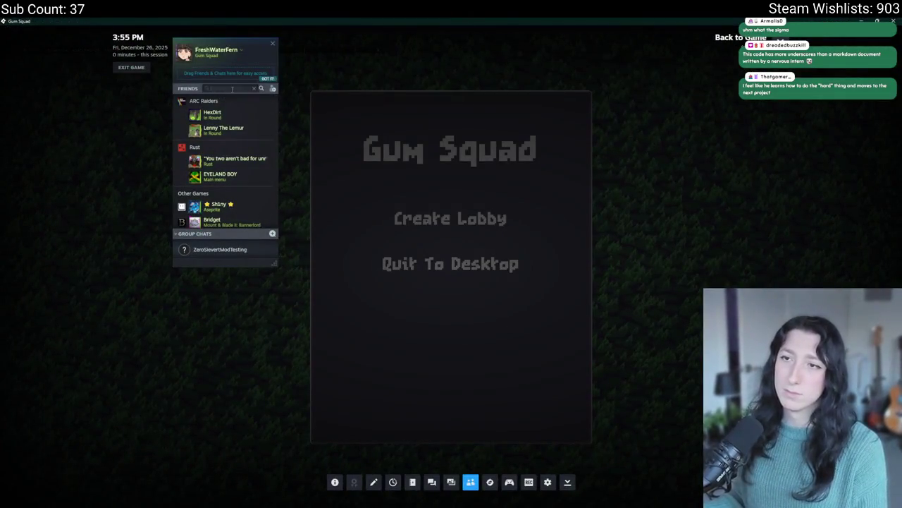
left_click(232, 89)
type("salt")
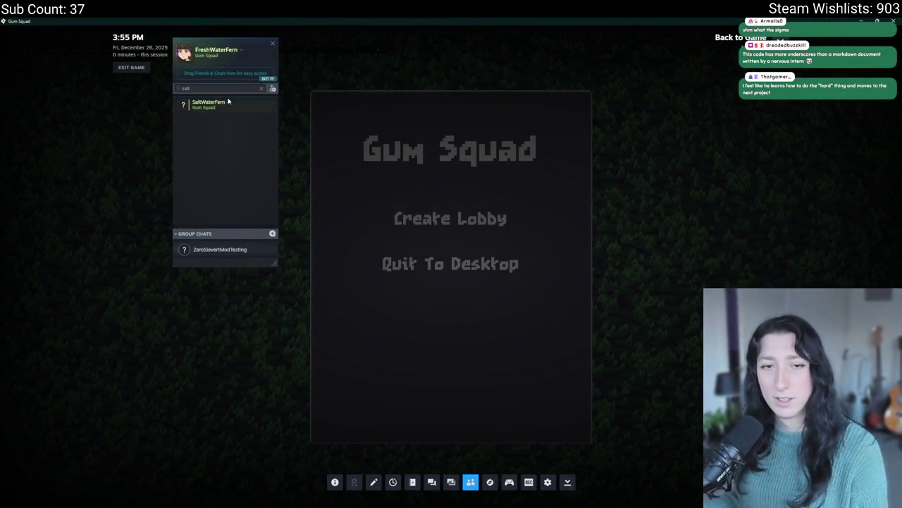
right_click(231, 105)
left_click(276, 177)
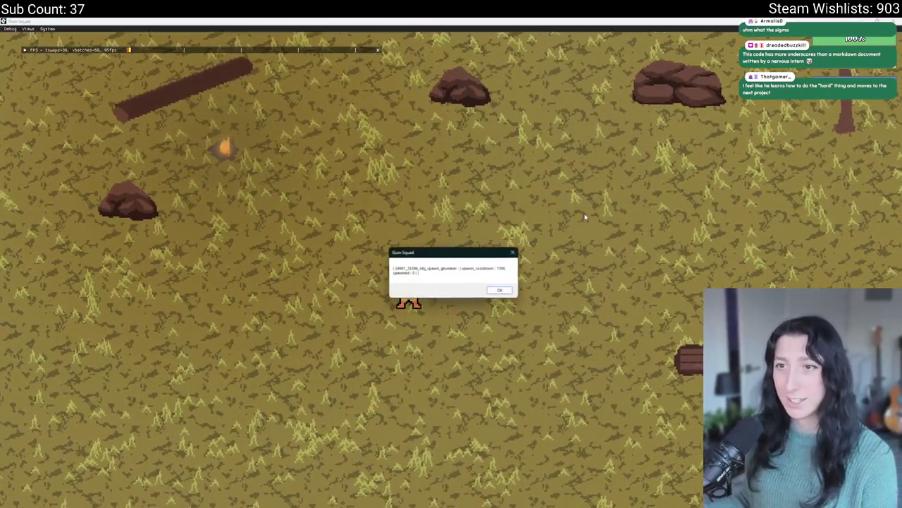
Step: Dismiss the spawner and inventory debug messages and switch back to the editor
left_click(496, 291)
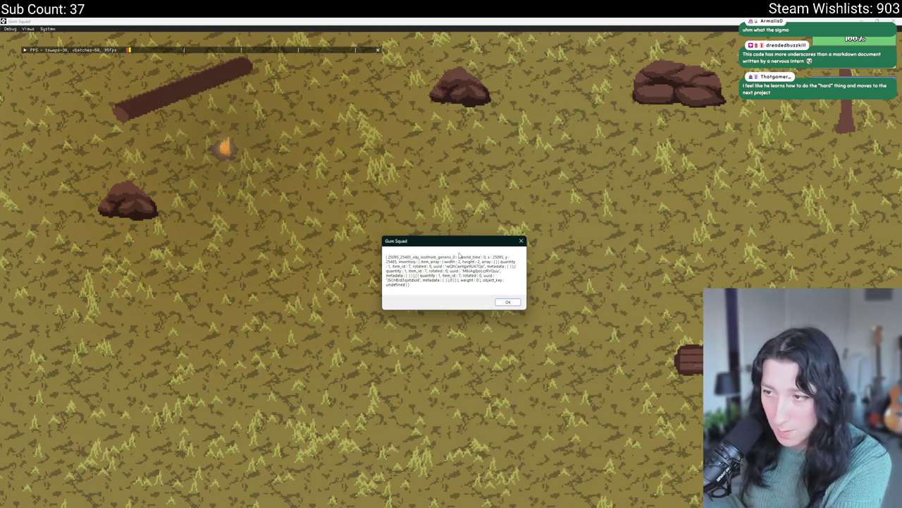
left_click(507, 303)
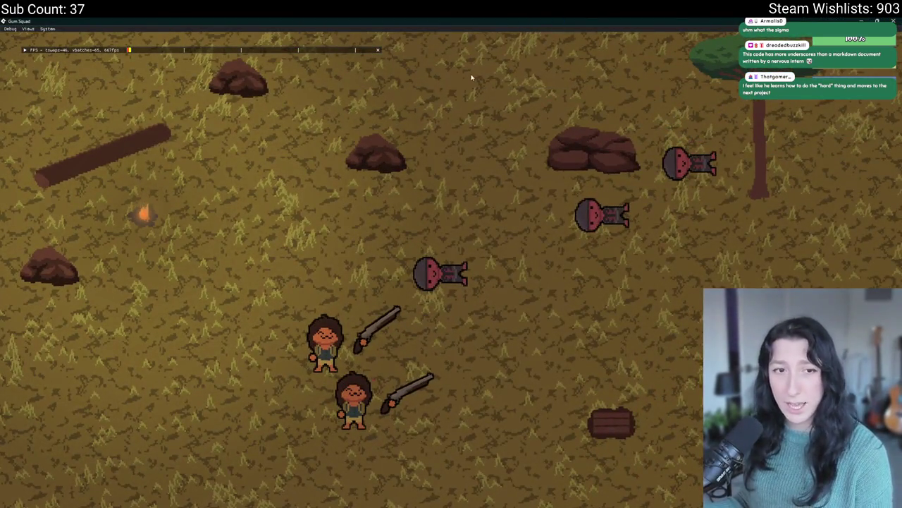
key("alt+Tab")
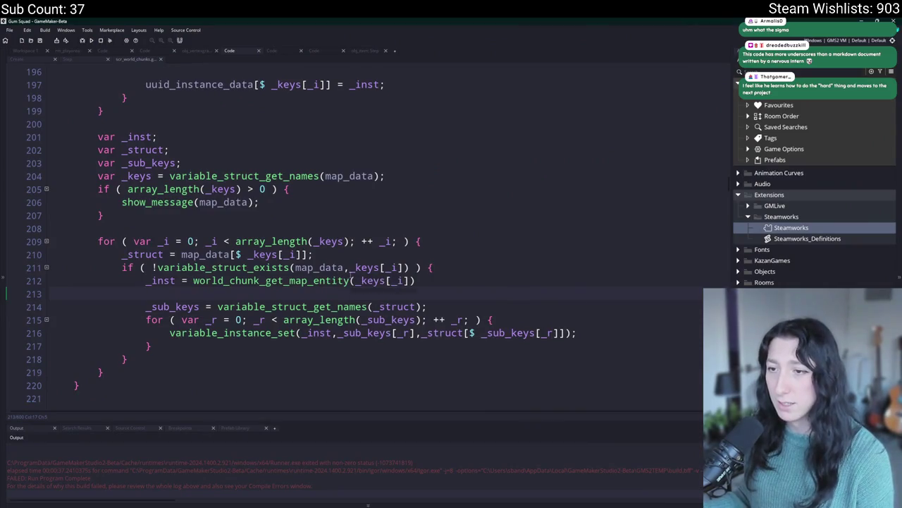
Step: Undo the recent edit and review the _struct assignment on line 210
left_click(146, 294)
key("ctrl+z")
key("ctrl+z")
key("ctrl+z")
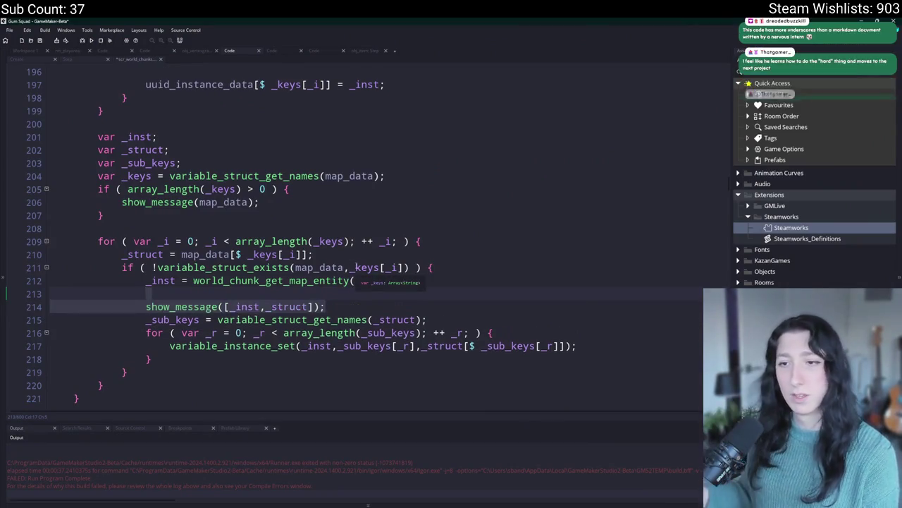
left_click(163, 254)
mouse_move(345, 285)
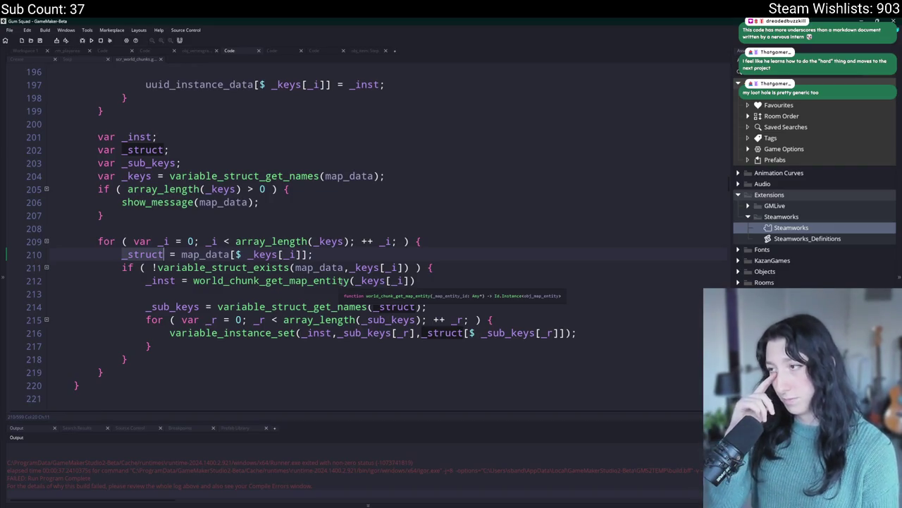
left_click(442, 263)
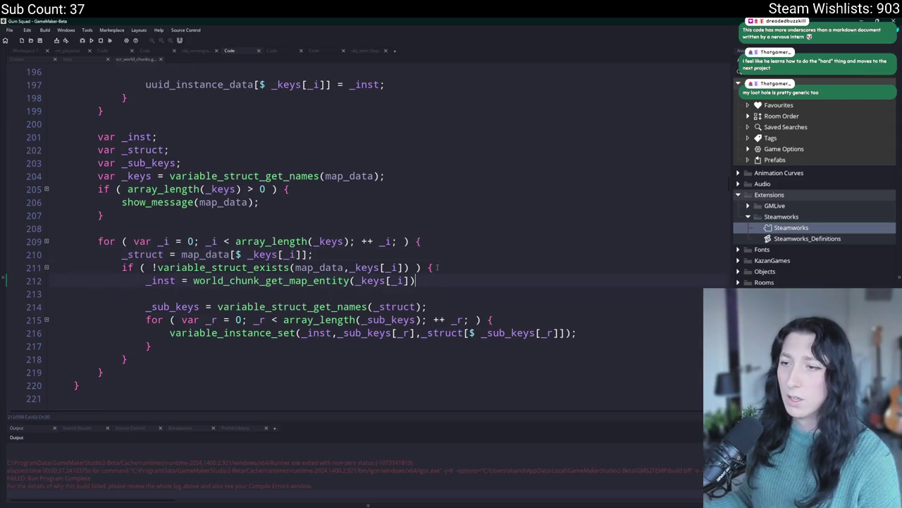
key("Down")
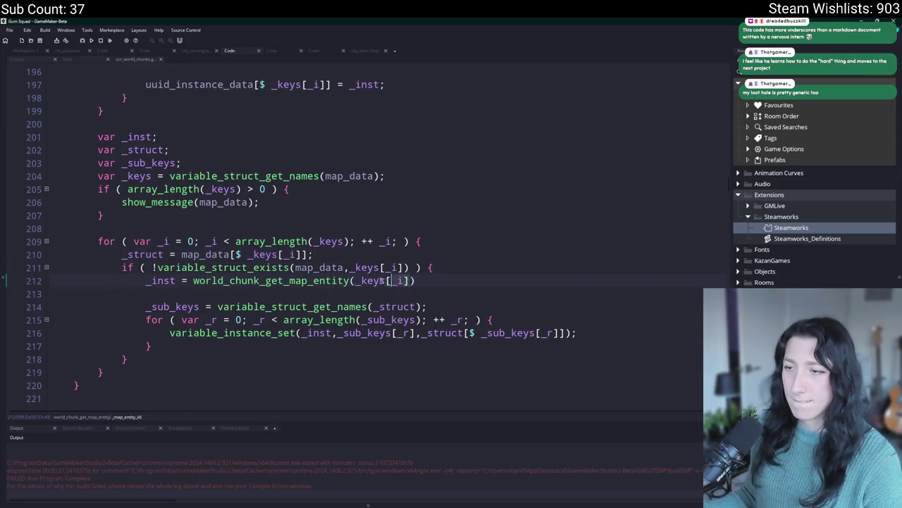
Step: End the lookup line with a semicolon, add show_message(_keys[_i]); in the if block, and relaunch
left_click(459, 267)
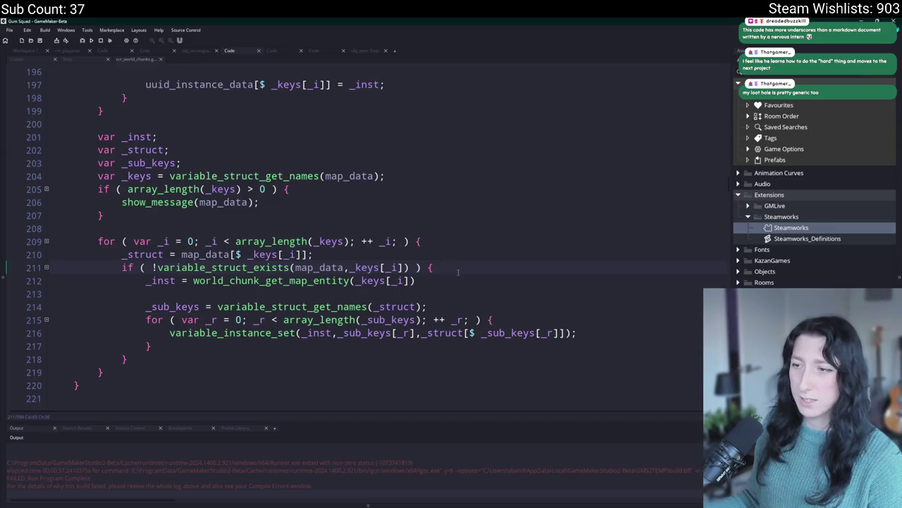
type(";")
left_click(479, 271)
key("Return")
type("show_message(_keys[_i]")
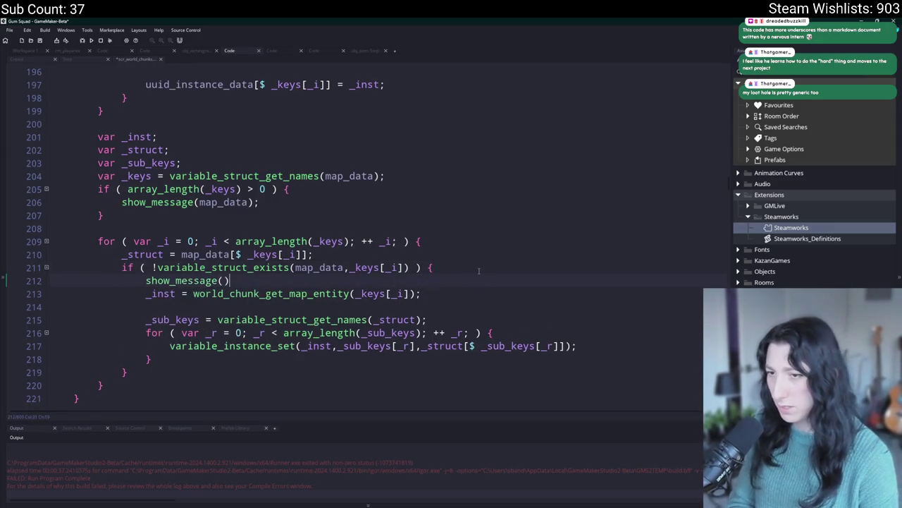
type(");")
key("F5")
left_click(313, 293)
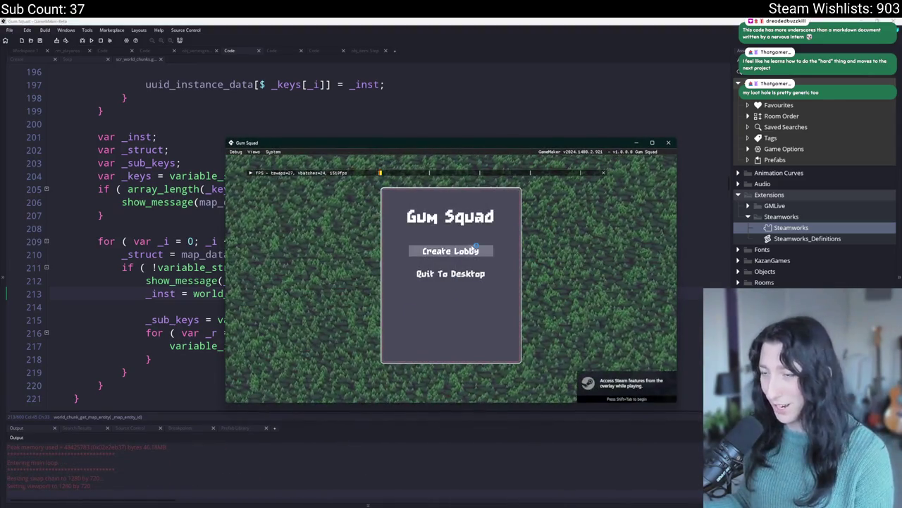
Step: Join the test account's session from the Steam friends list and dismiss the spawner and loot debug popups
key("shift+Tab")
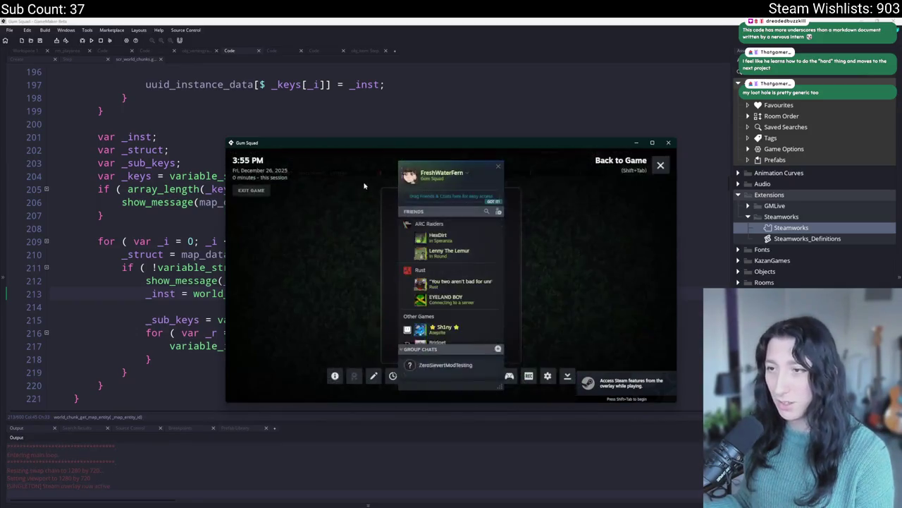
type("sa")
right_click(437, 234)
left_click(466, 289)
key("shift+Tab")
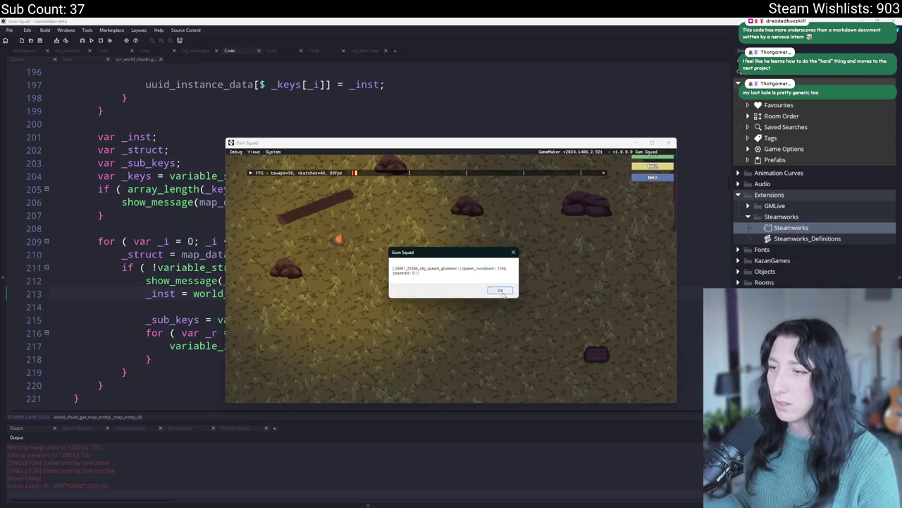
left_click(501, 291)
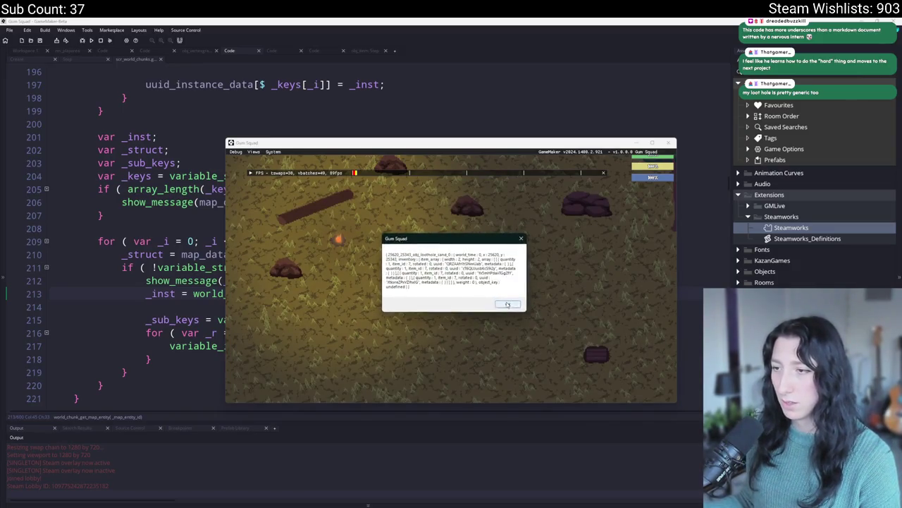
left_click(508, 303)
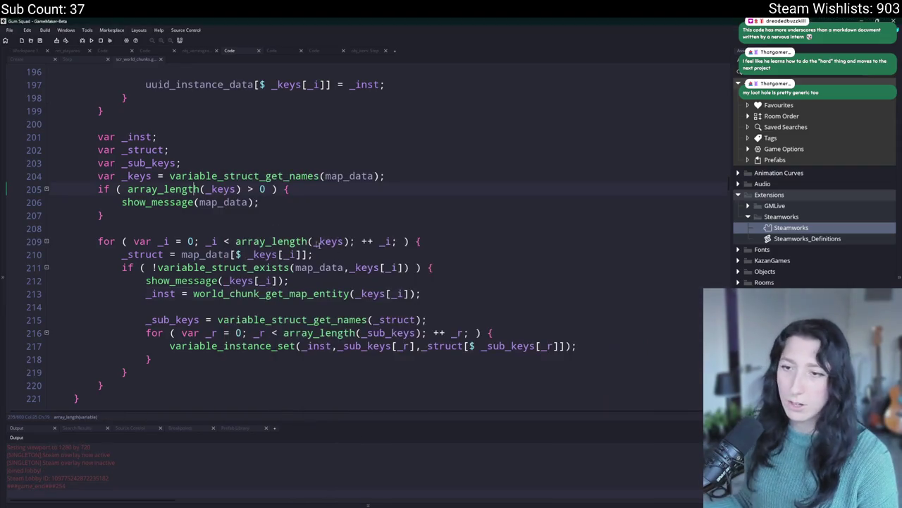
Step: Delete the missing-key debug message line and the empty line below the if in the map_data loop
left_click_drag(289, 281, 79, 279)
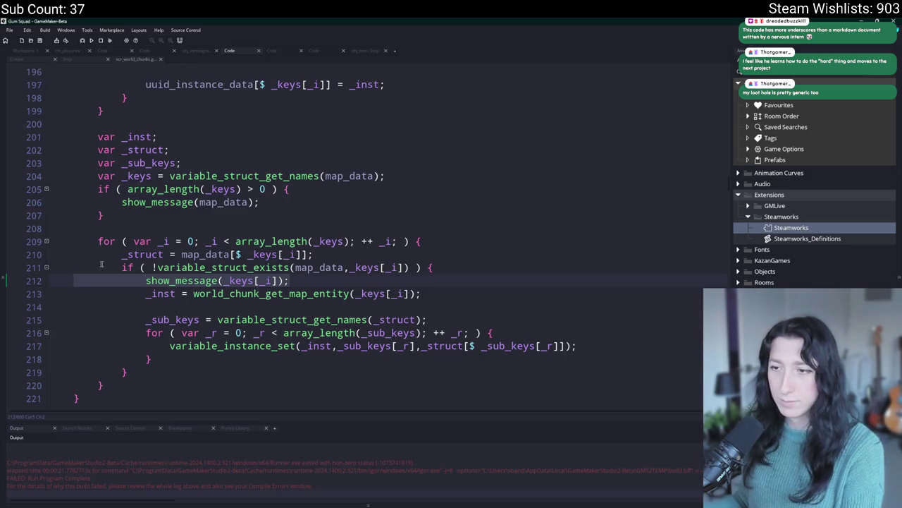
key("BackSpace")
left_click(205, 255)
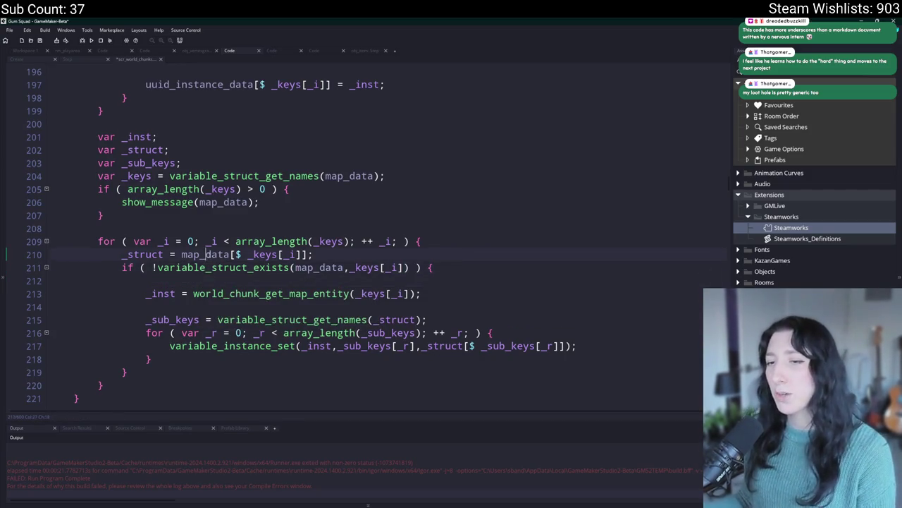
left_click(155, 280)
key("BackSpace")
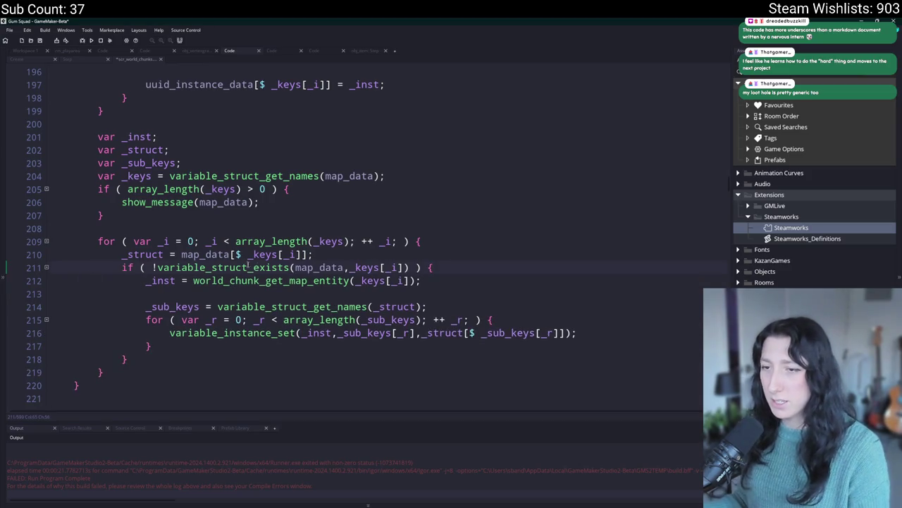
Step: Search the project for map_data, then close the panel and bring up Search for Assets
double_click(211, 255)
key("ctrl+shift+f")
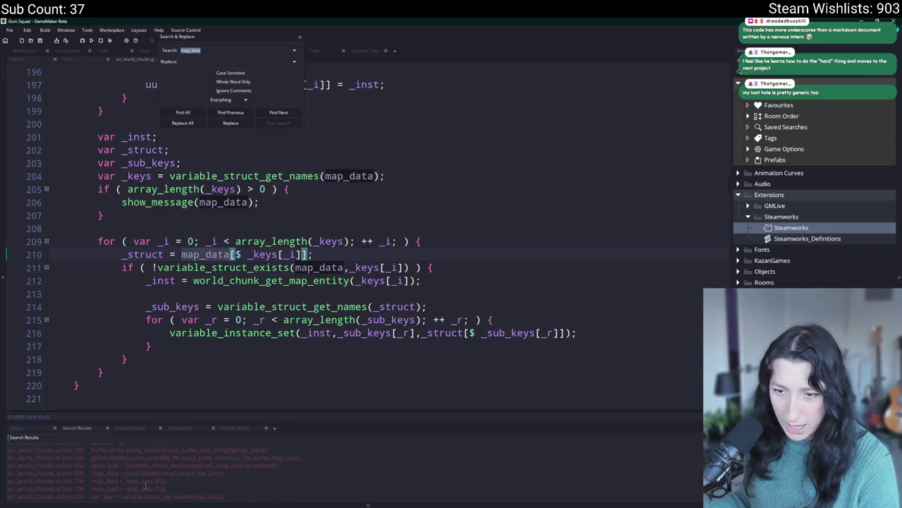
scroll(150, 466, "up", 2)
scroll(159, 465, "up", 2)
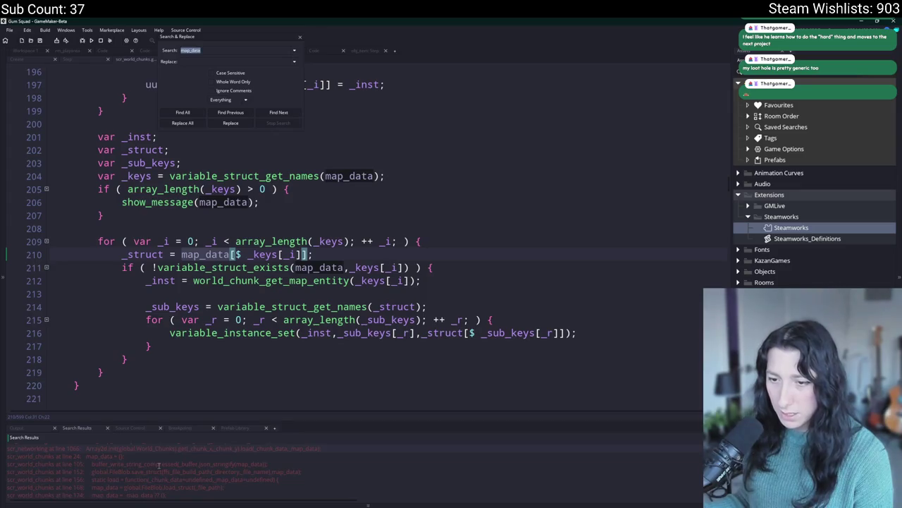
left_click(331, 281)
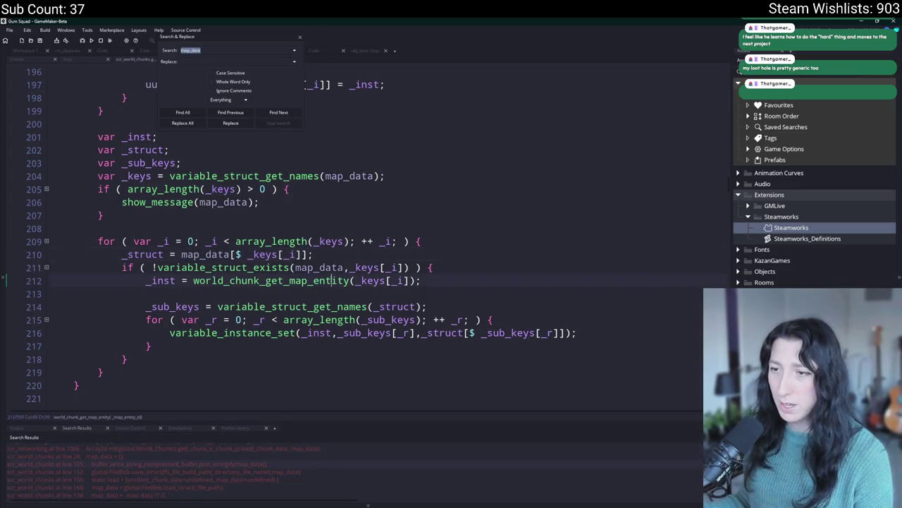
left_click(299, 37)
key("ctrl+t")
Step: Find 'loothole', open obj_loothole_generic_0's Create event and check its map_entity_id variable
type("loothole")
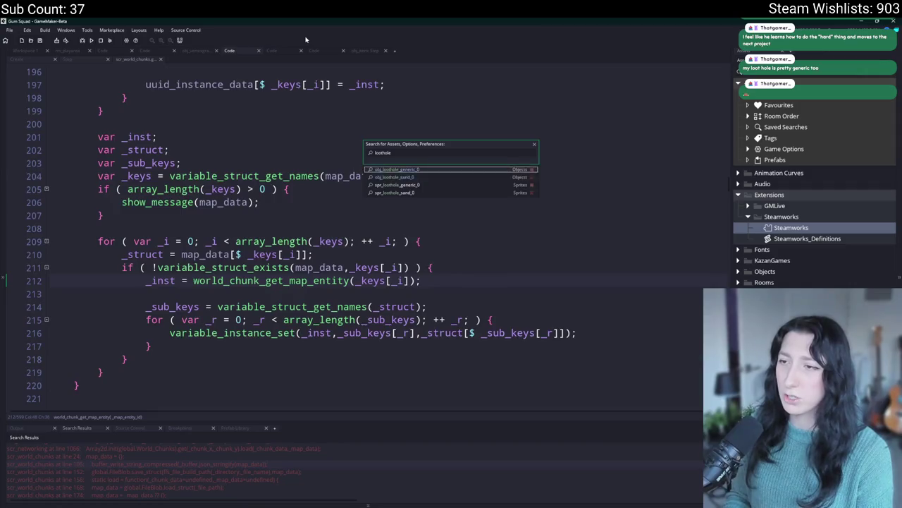
key("Return")
left_click(227, 100)
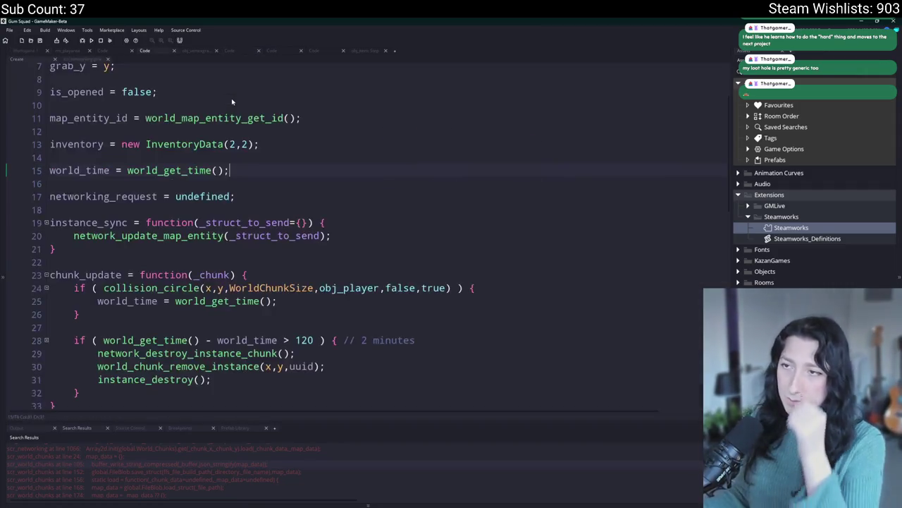
scroll(230, 170, "up", 2)
double_click(61, 172)
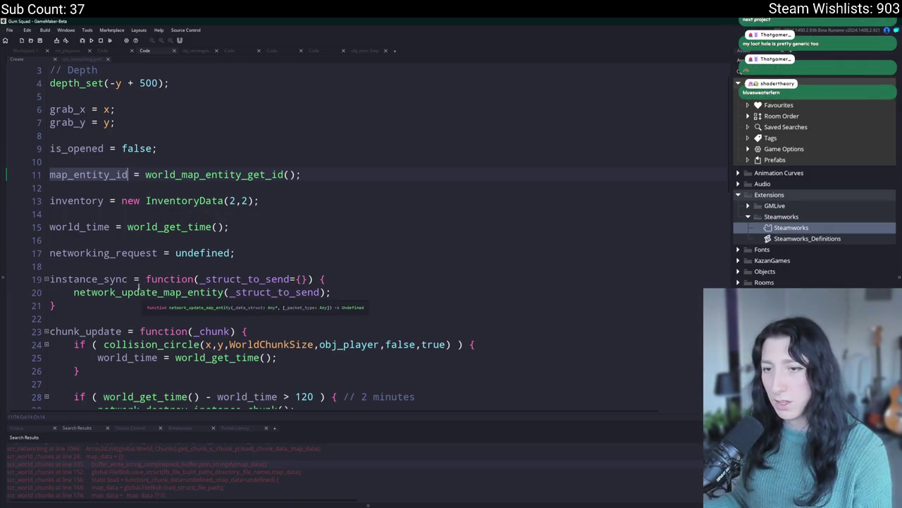
scroll(183, 237, "down", 8)
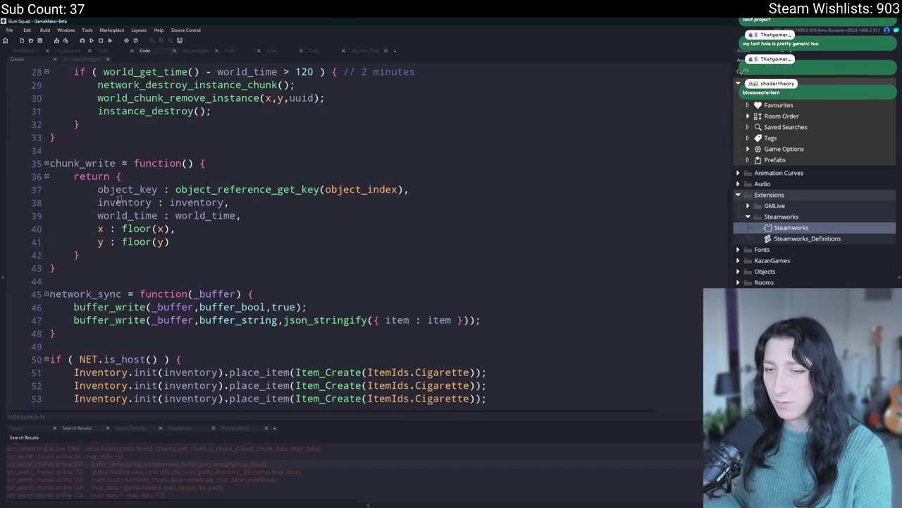
scroll(244, 238, "up", 5)
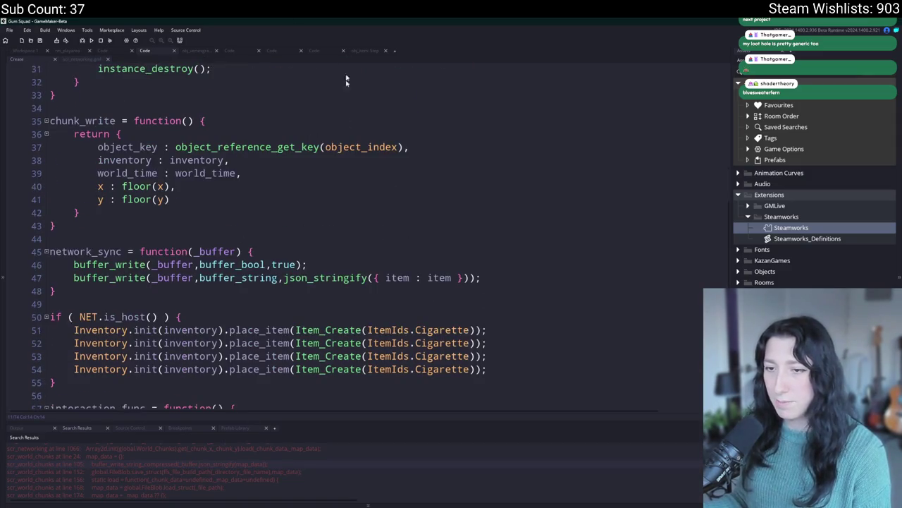
scroll(306, 248, "up", 3)
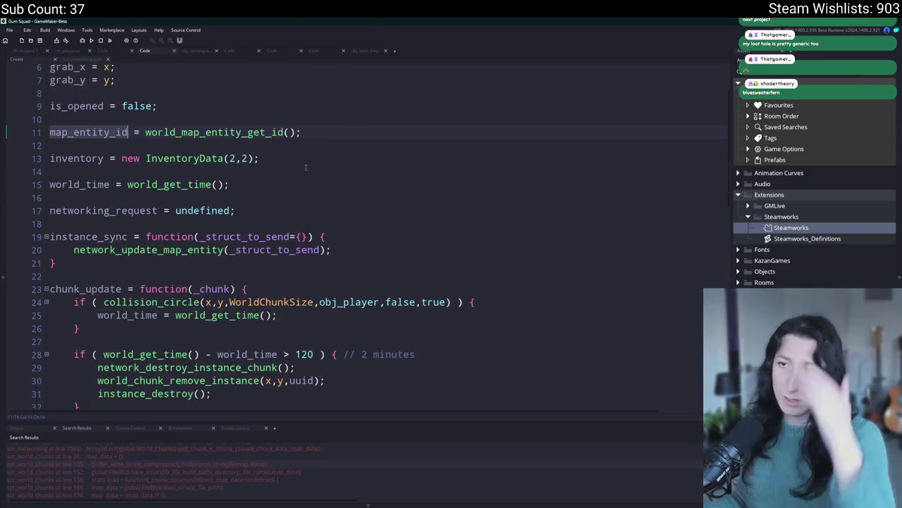
left_click(335, 125)
key("Return")
key("BackSpace")
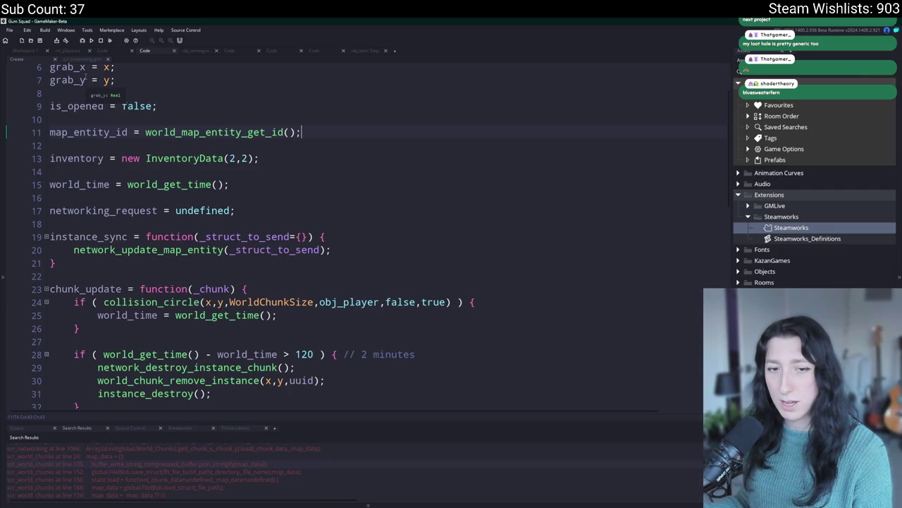
Step: Review the network update functions in scr_networking.gml, then bring up the loot-hole Sync event code
left_click(73, 58)
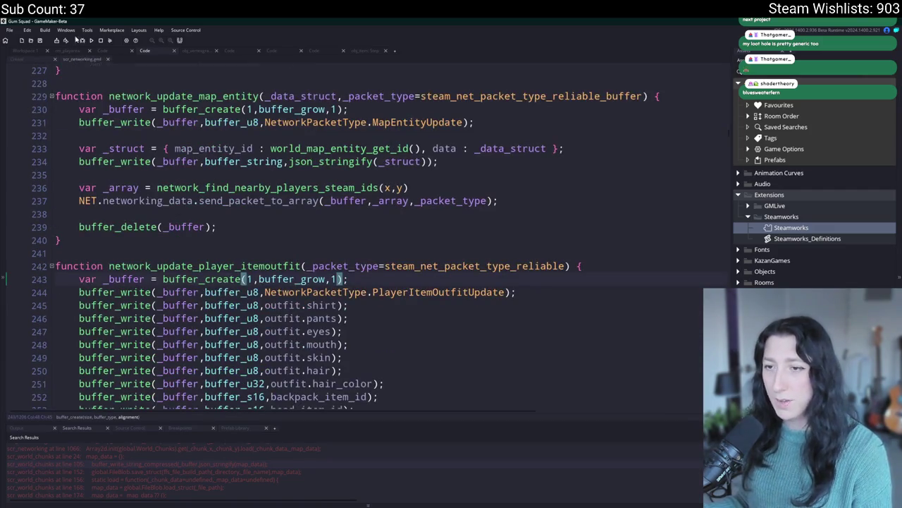
left_click(396, 265)
left_click(17, 58)
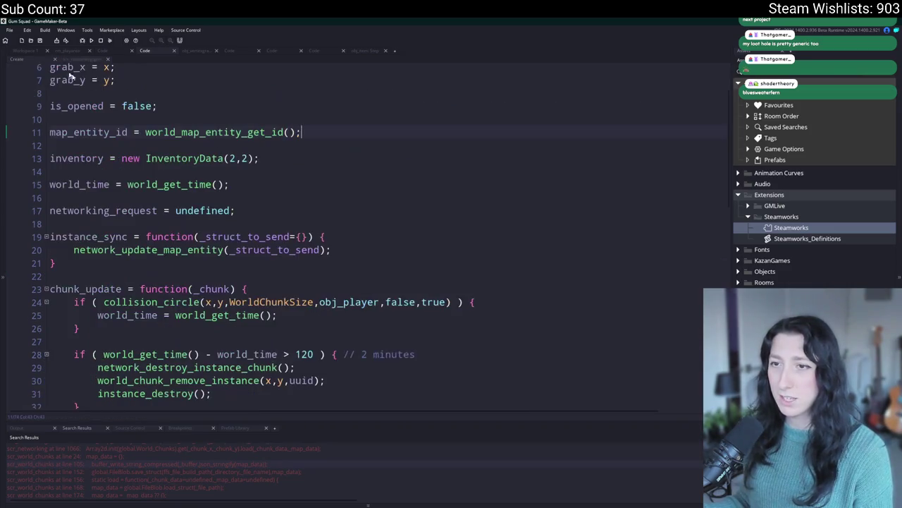
left_click(356, 51)
left_click(310, 55)
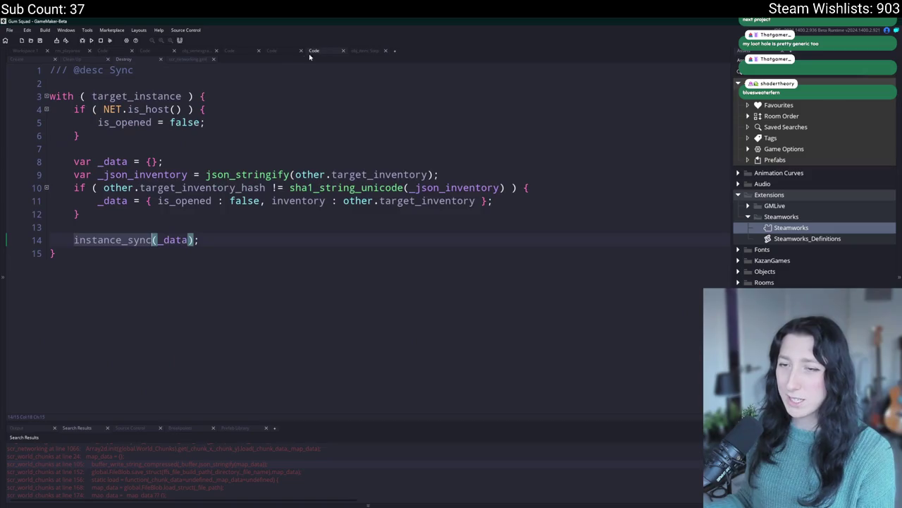
Step: Search all code for 'load_process' and jump to the load_process_data definition in scr_world_chunks.gml
left_click(273, 51)
left_click(81, 59)
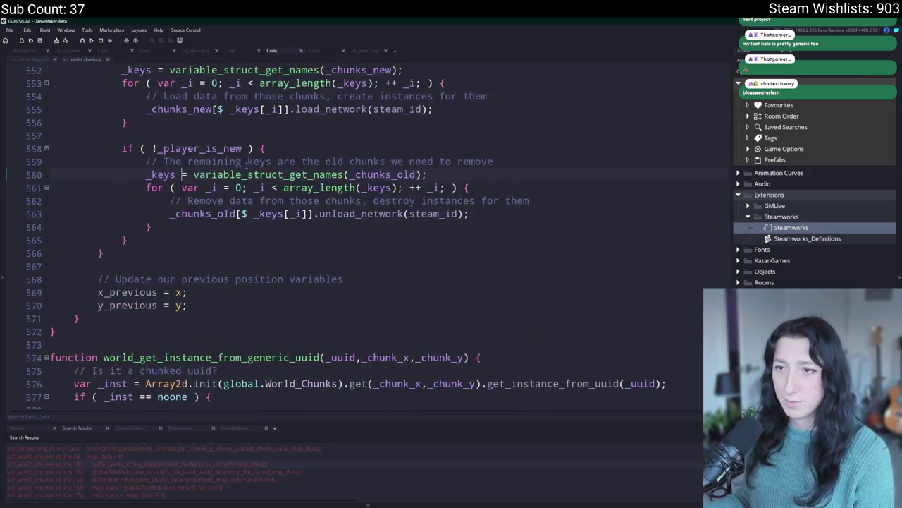
scroll(294, 262, "up", 6)
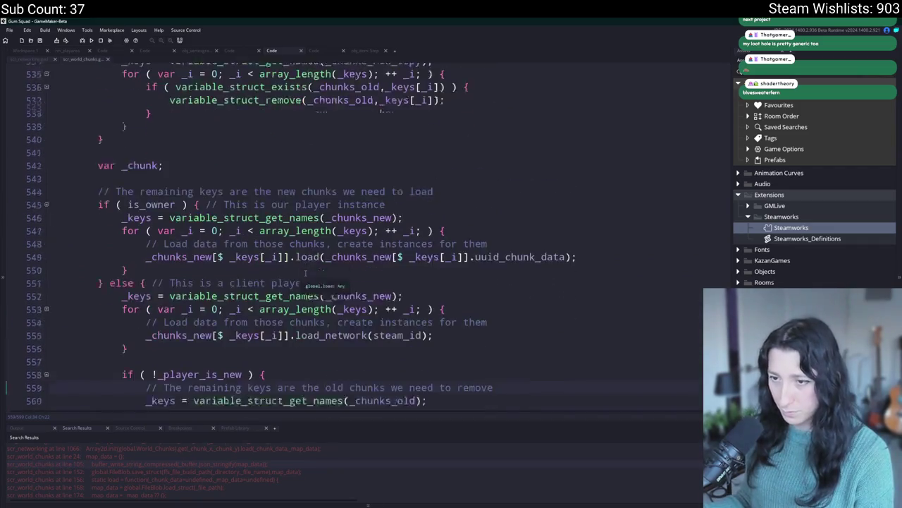
scroll(290, 233, "down", 3)
key("ctrl+shift+f")
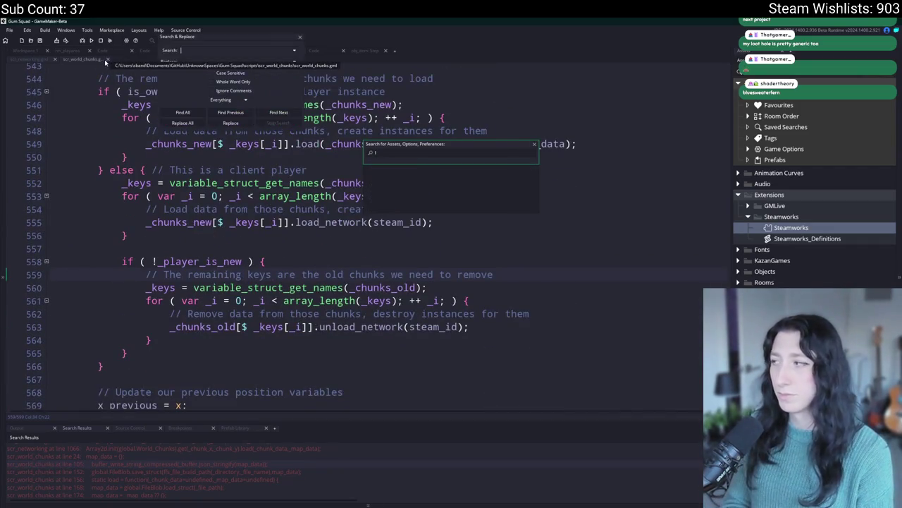
type("load_process")
key("Return")
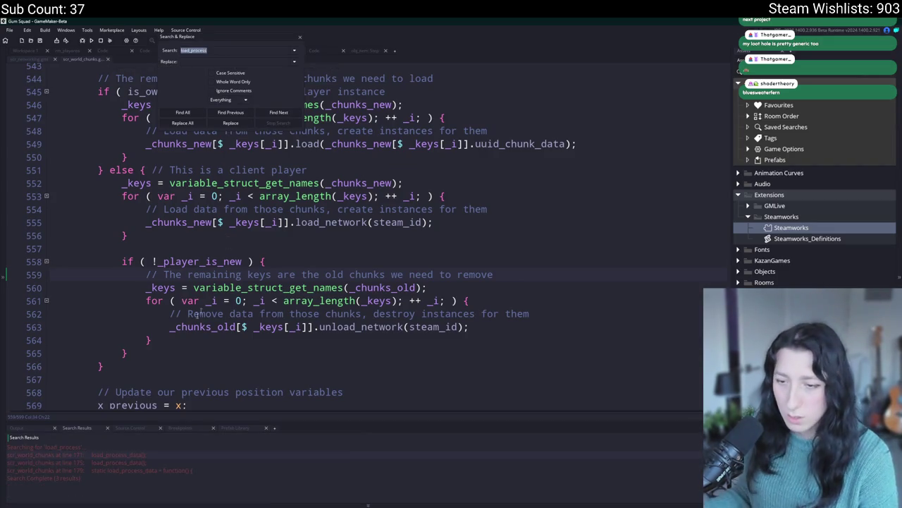
double_click(135, 470)
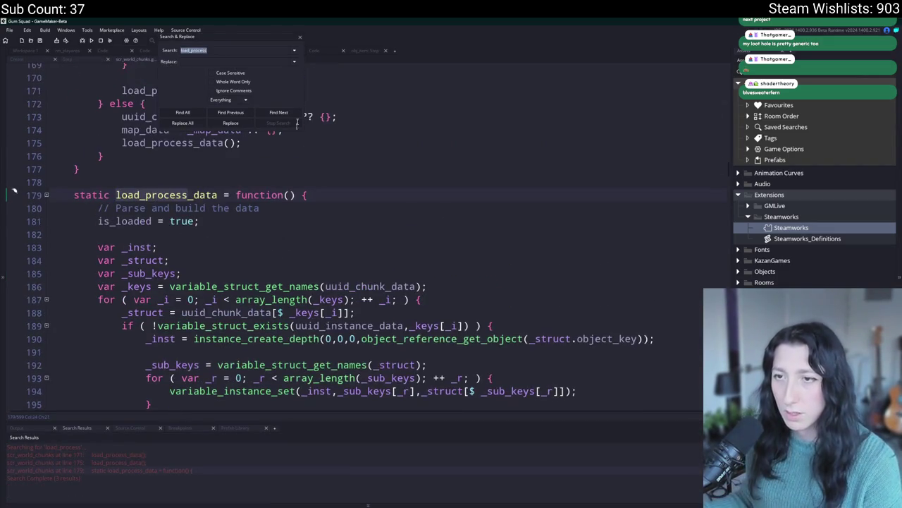
left_click(299, 38)
scroll(289, 173, "down", 9)
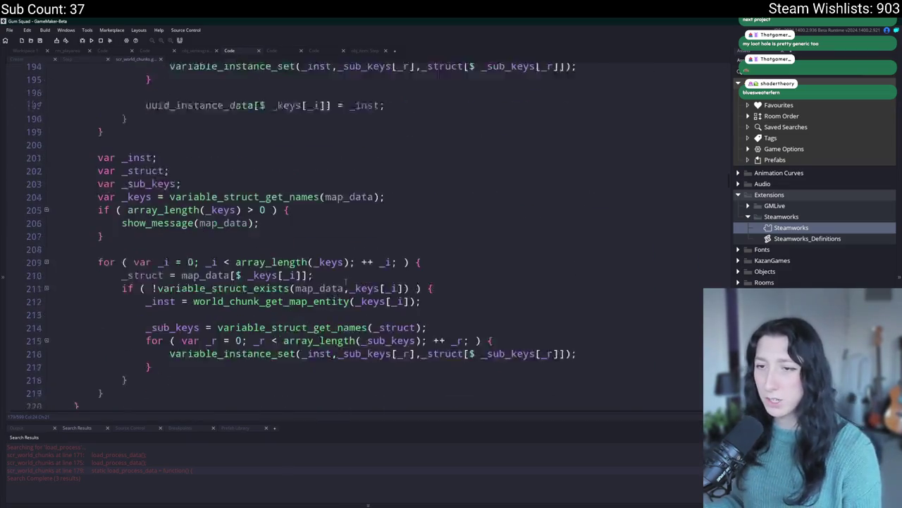
Step: Delete the show_message debug if block on lines 205–207 of load_process_data
left_click_drag(106, 208, 385, 168)
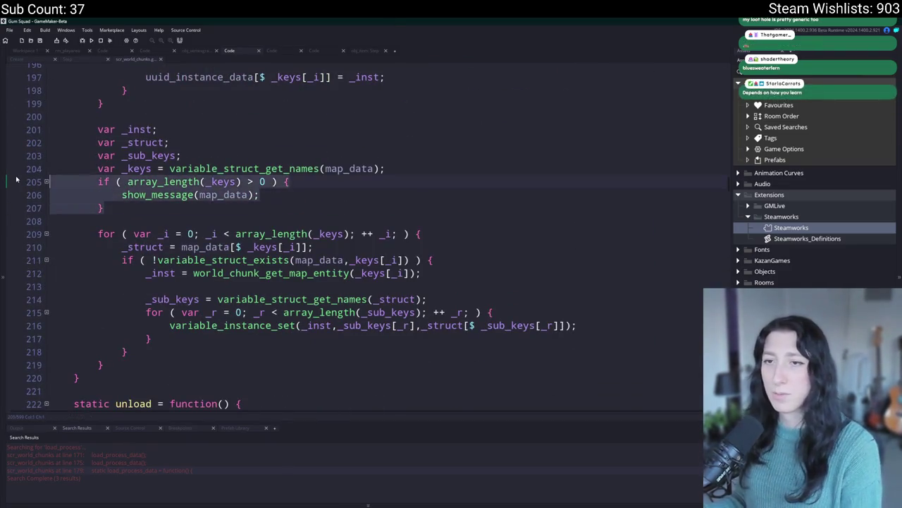
key("BackSpace")
left_click(430, 233)
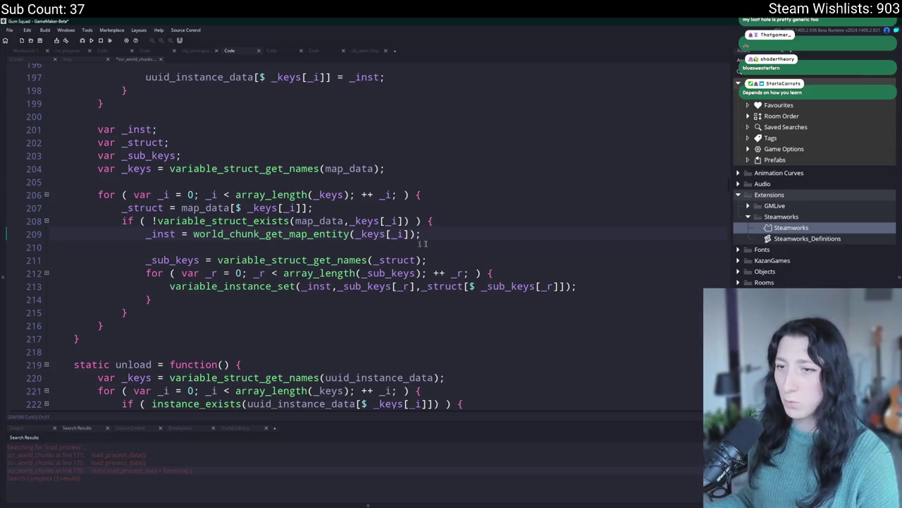
key("Return")
type("if (")
key("BackSpace")
key("BackSpace")
key("BackSpace")
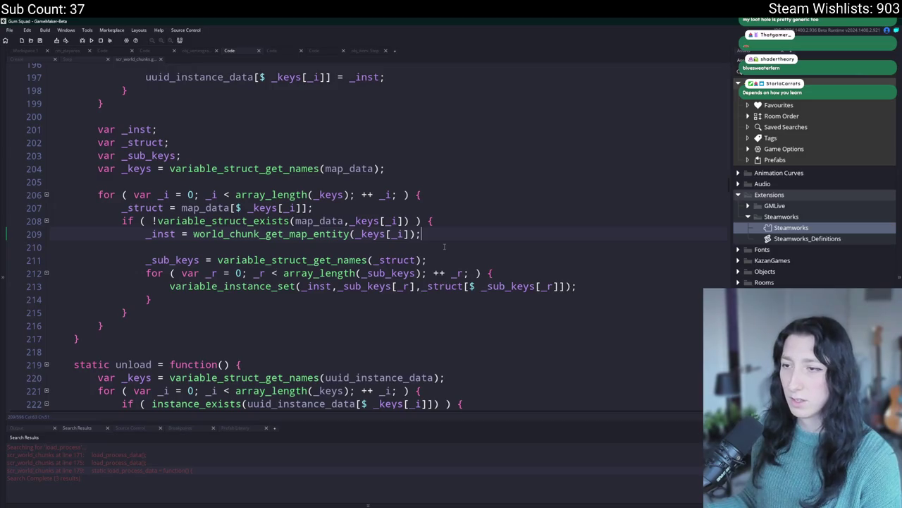
key("Return")
key("BackSpace")
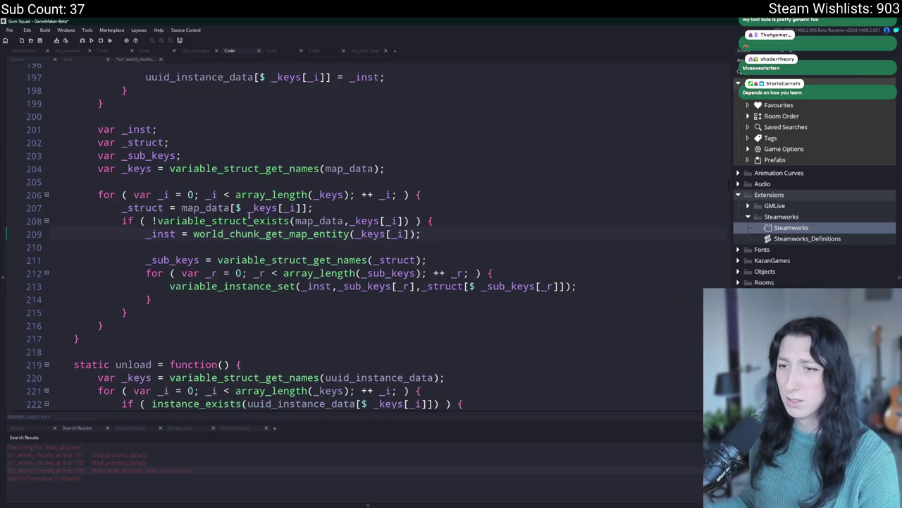
Step: Insert a blank line after the _struct assignment on line 207
left_click(367, 207)
key("Return")
key("Return")
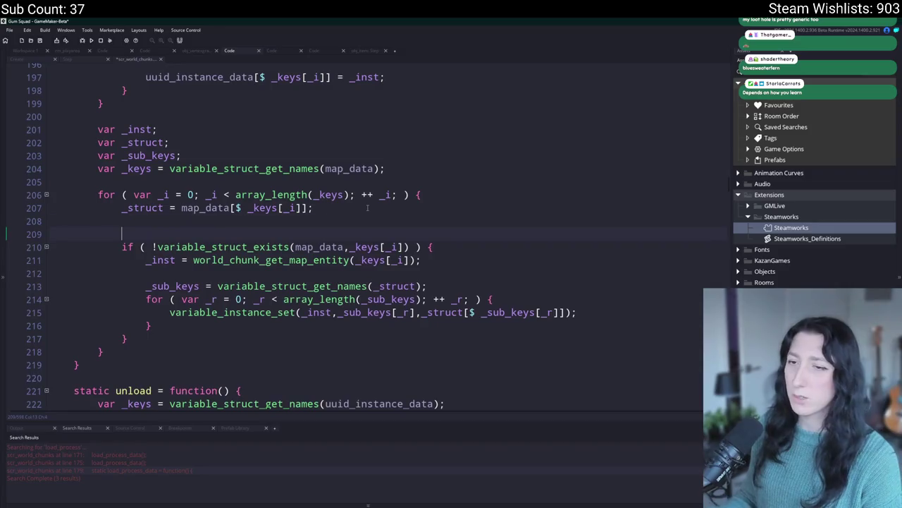
key("BackSpace")
left_click(373, 209)
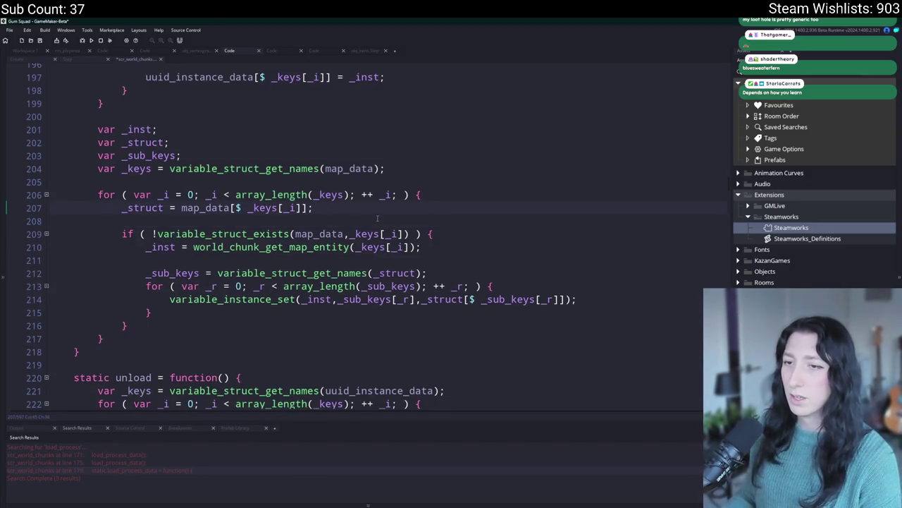
Step: Type an if ( !NET.is_host() ) { } block below the _struct assignment
key("Return")
key("Return")
type("if ( NET.is_host() ) {")
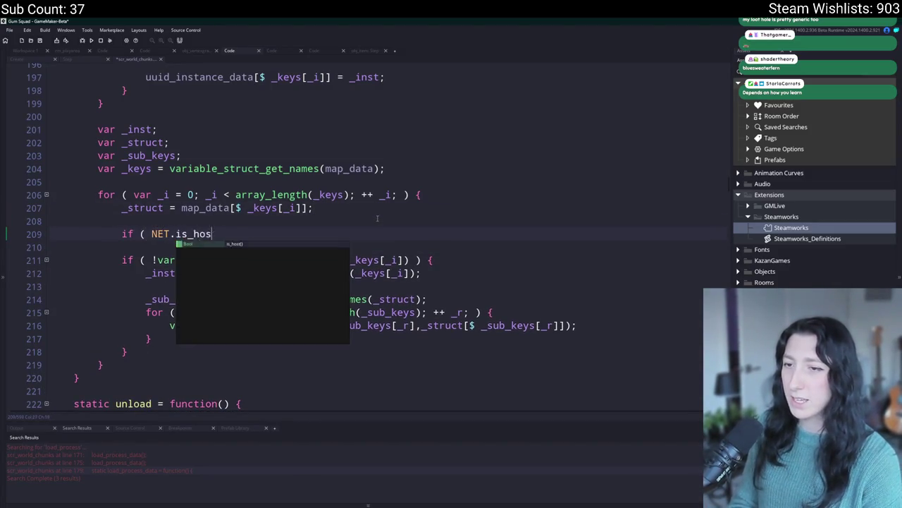
key("Return")
type("}")
left_click(152, 233)
type("!")
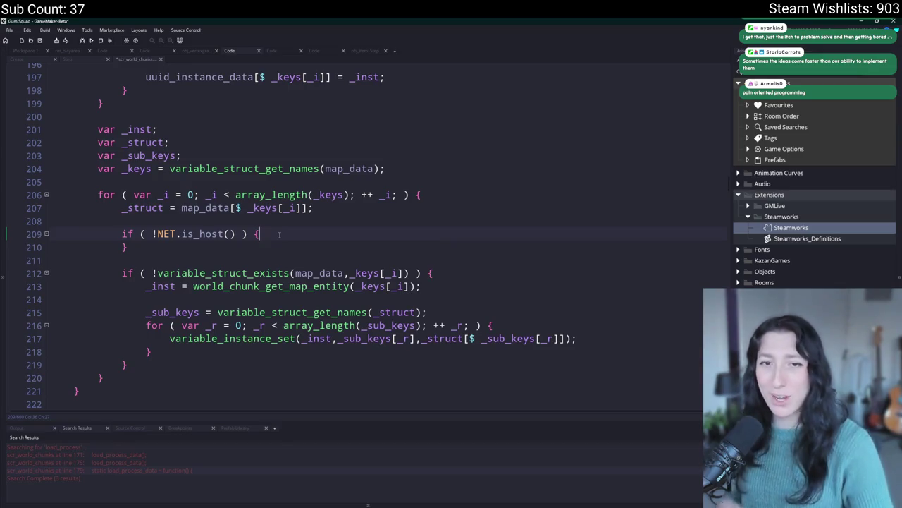
Step: Open a blank line inside the empty host-check block
left_click(261, 233)
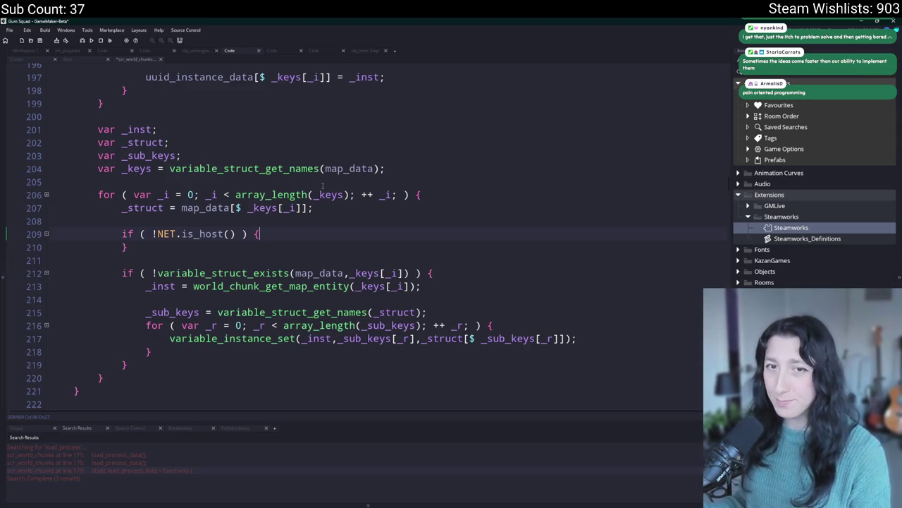
left_click(294, 224)
left_click(287, 238)
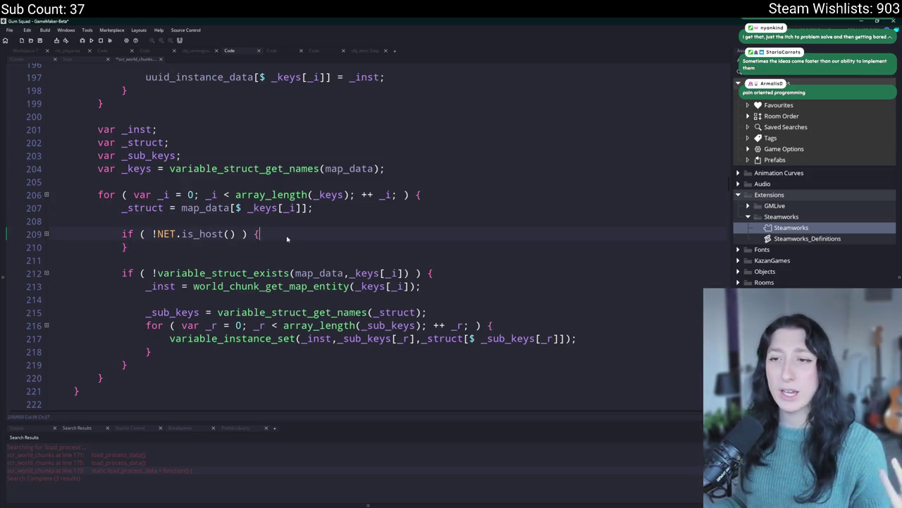
key("Return")
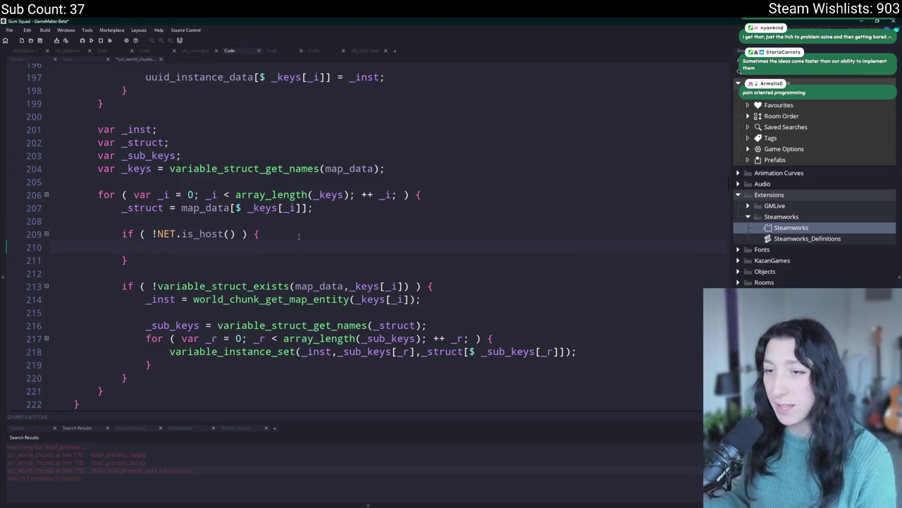
left_click(211, 208)
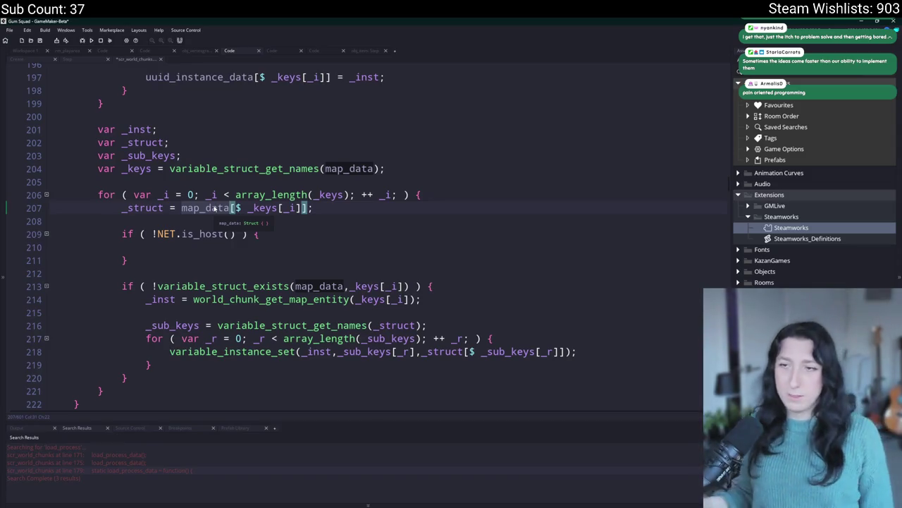
left_click(179, 260)
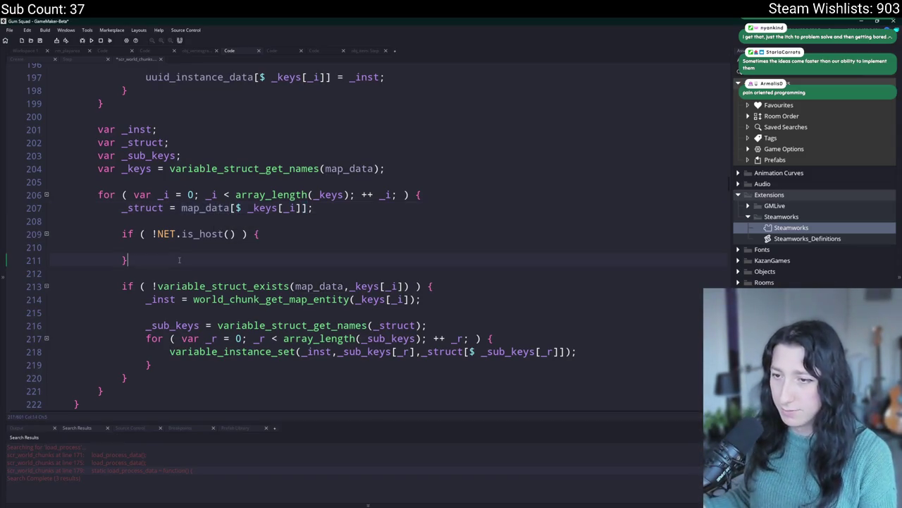
left_click_drag(181, 252, 59, 241)
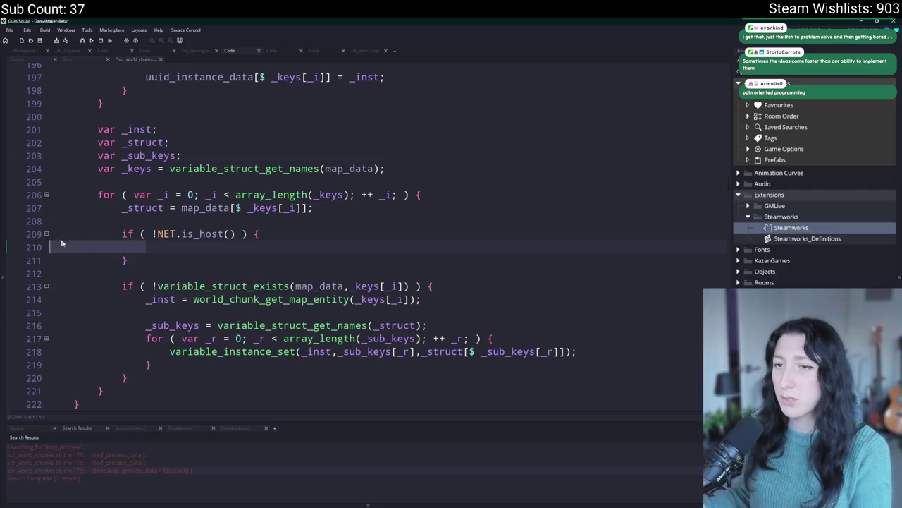
Step: Add var _is_host = NET.is_host(); above the var _inst line
left_click(174, 120)
key("Return")
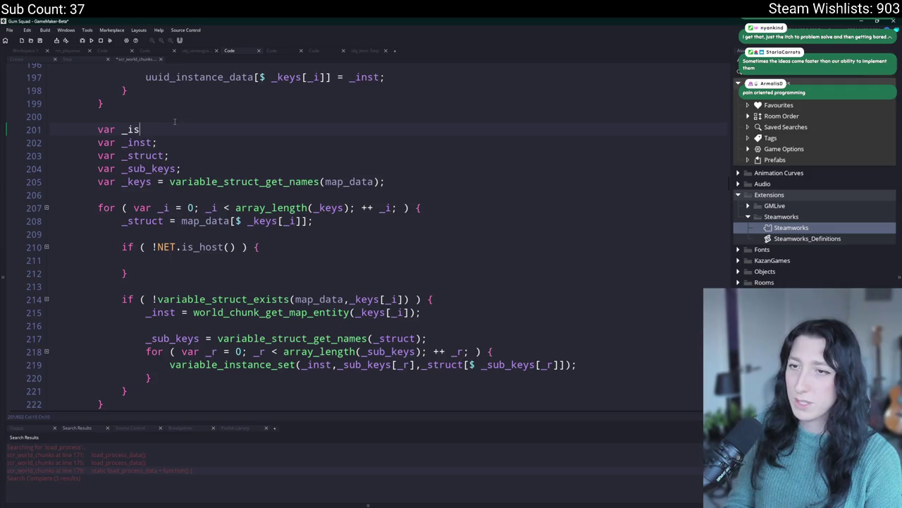
type("_host = NET.is_host();")
double_click(146, 129)
Step: Replace the empty block by wrapping the restore code in an indented if ( _is_host ) block
left_click_drag(142, 279, 70, 233)
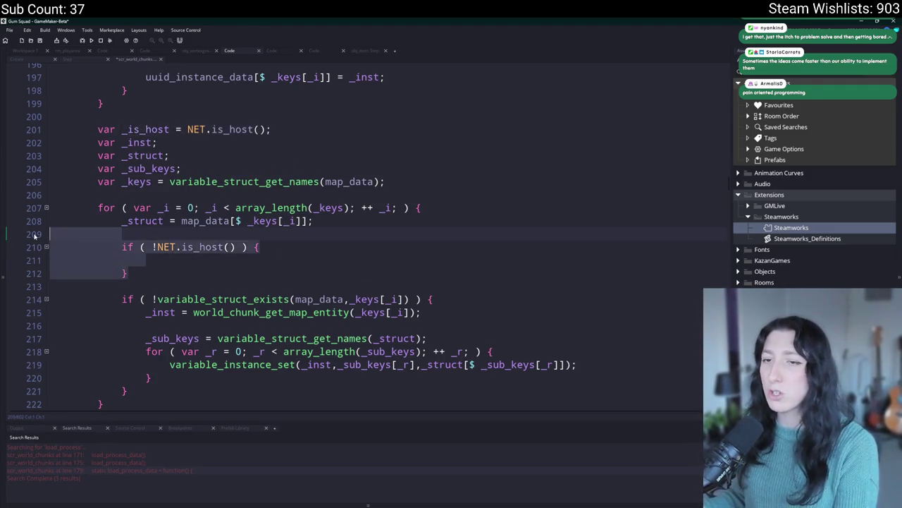
key("BackSpace")
key("Return")
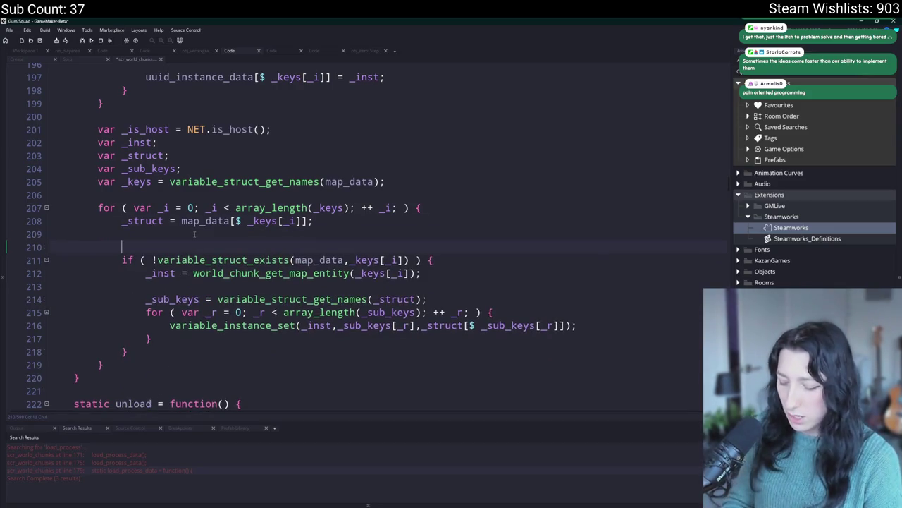
type("if (_is_host ) {")
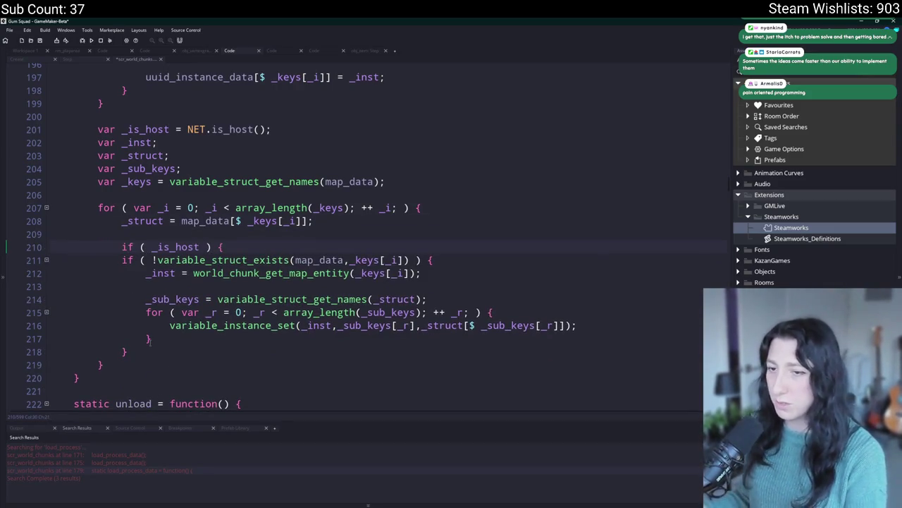
left_click(151, 352)
key("Return")
type("}")
left_click_drag(151, 351, 121, 258)
key("ctrl+c")
key("Tab")
Step: Add an else branch and paste a copy of the restore code into it
left_click(168, 366)
type("else {")
key("Return")
scroll(167, 396, "down", 1)
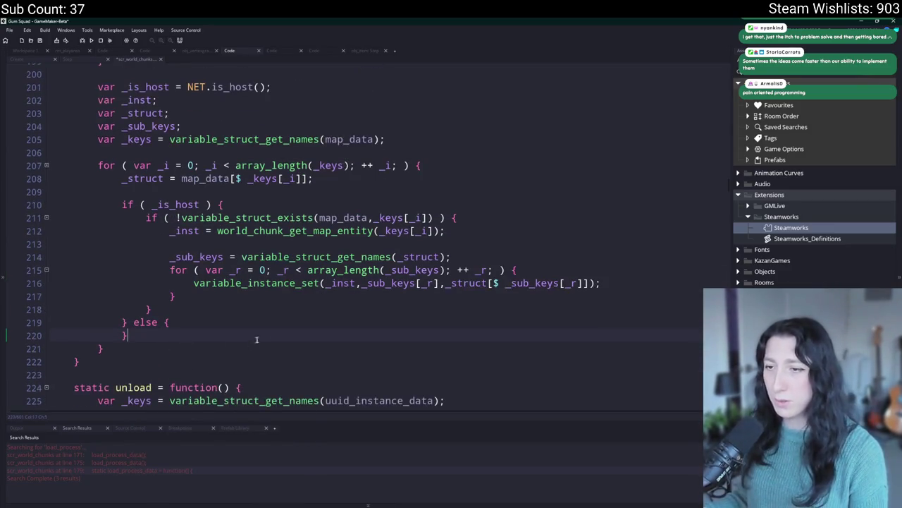
left_click_drag(210, 298, 169, 232)
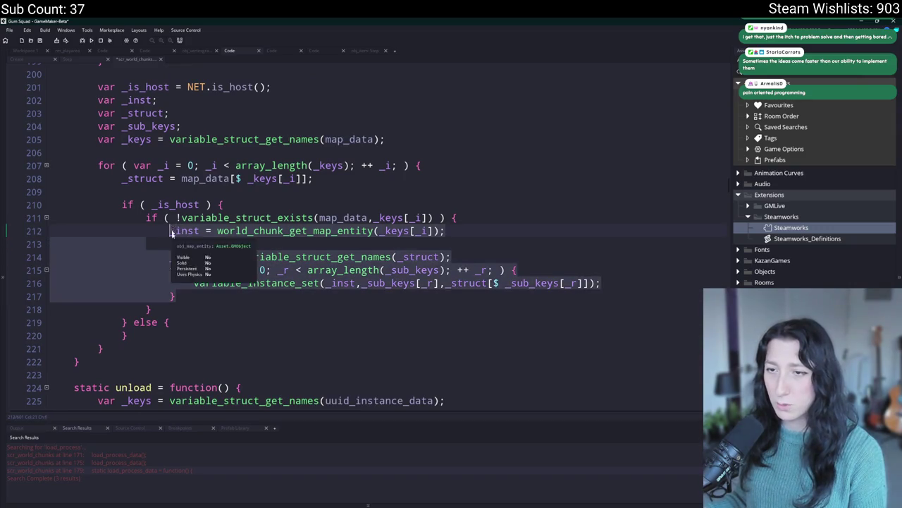
left_click(206, 324)
key("Return")
key("ctrl+v")
Step: Dedent the pasted else-branch lines 222–225 by one level
left_click_drag(180, 344, 169, 319)
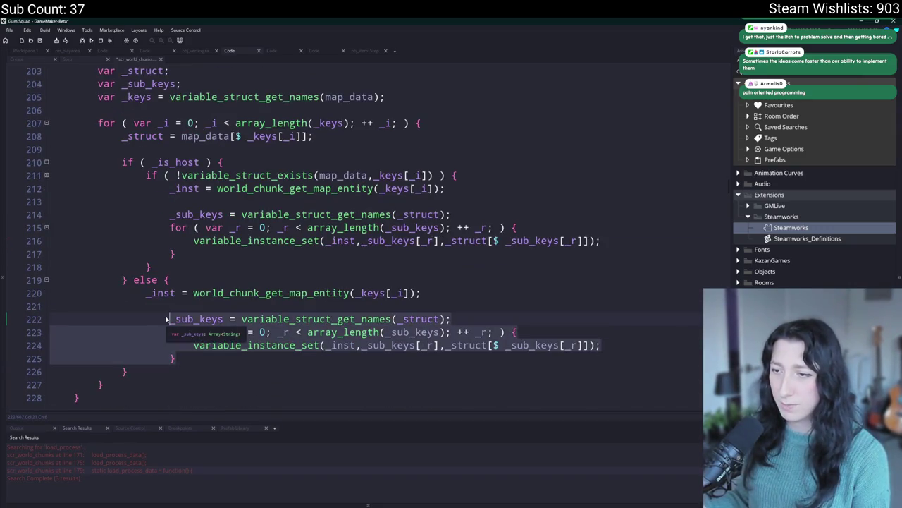
key("shift+Tab")
left_click(315, 345)
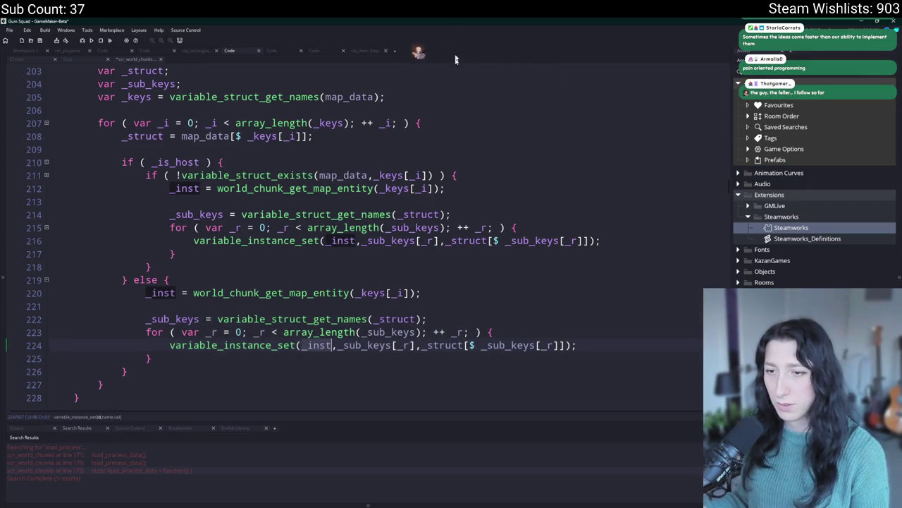
scroll(418, 227, "down", 1)
left_click(418, 199)
left_click(437, 264)
Step: Run the build with F5 and join the friend's session via the Steam overlay friend search
key("F5")
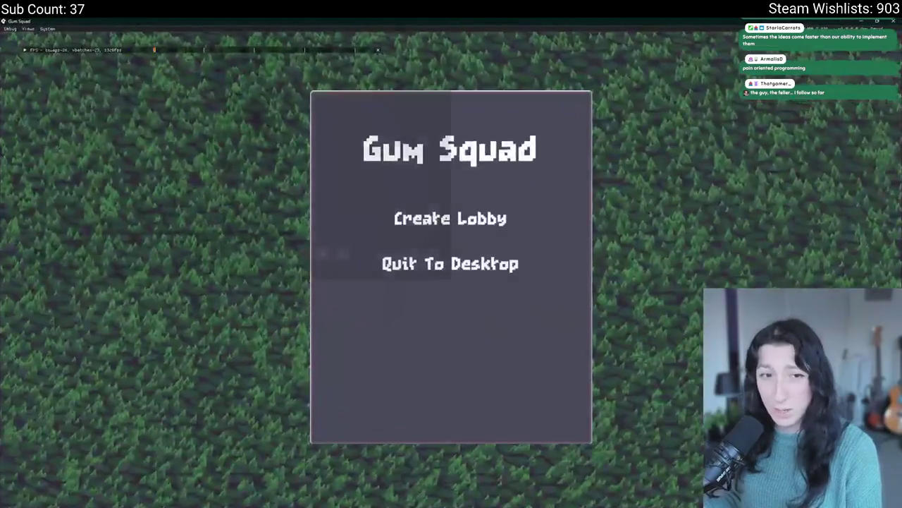
key("shift+Tab")
left_click(194, 91)
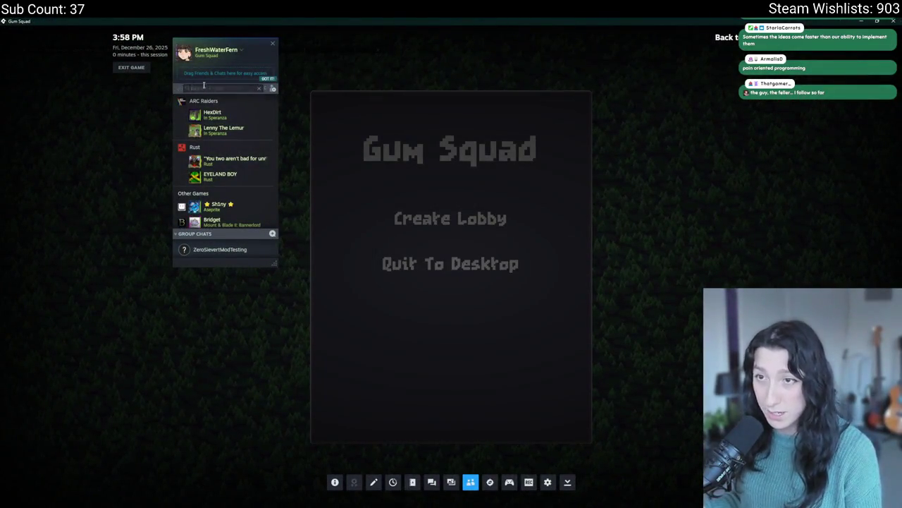
type("sal")
right_click(211, 110)
left_click(239, 199)
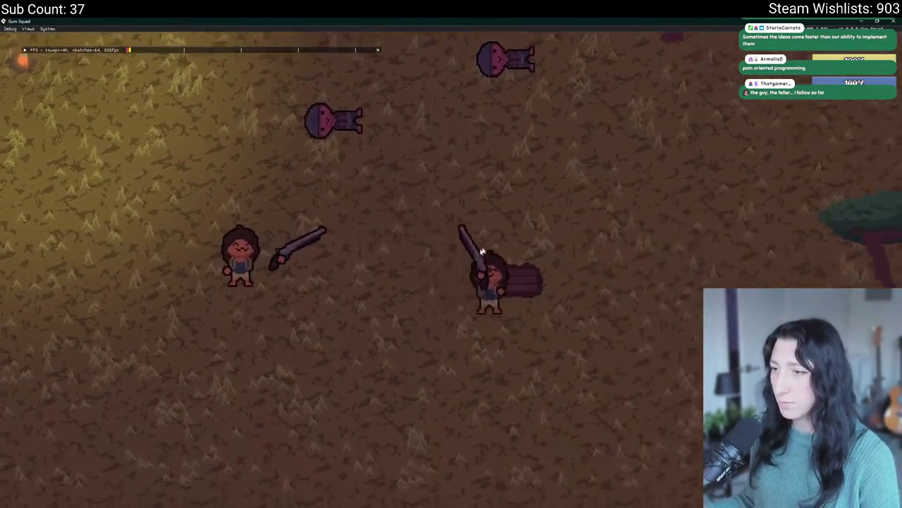
key("Tab")
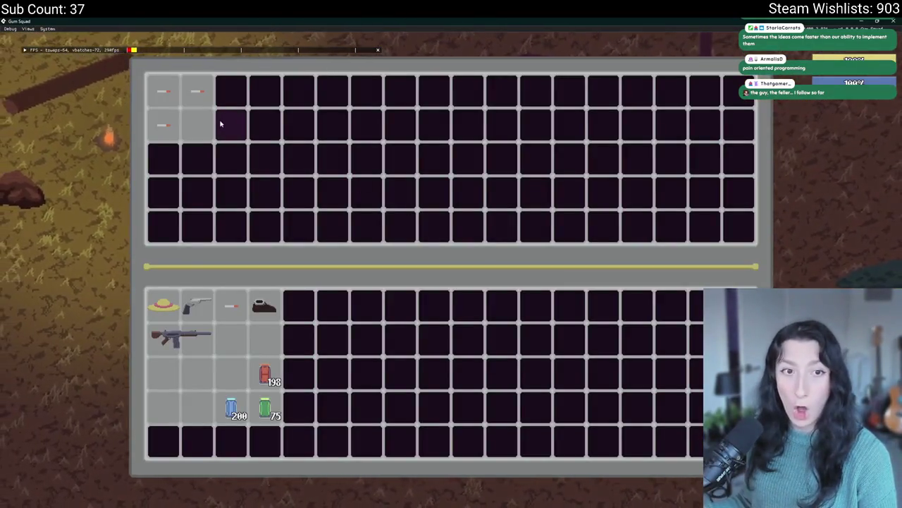
key("Tab")
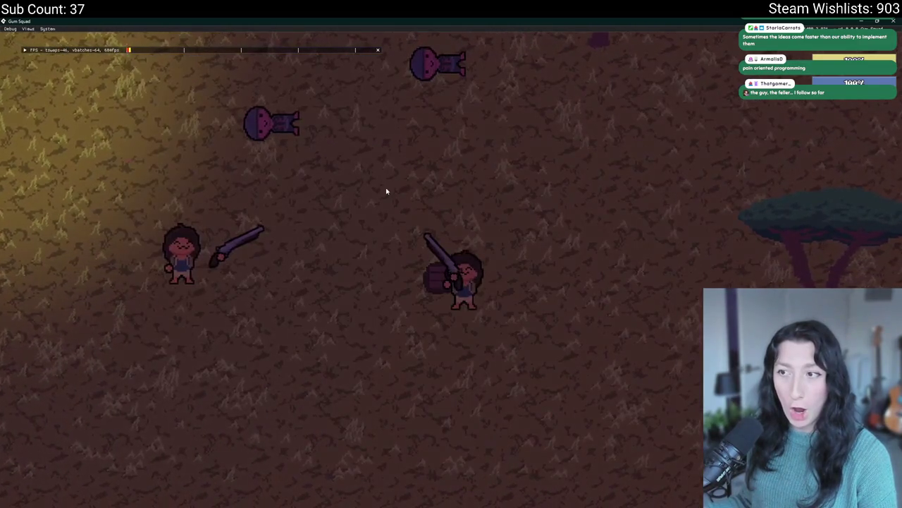
key("d")
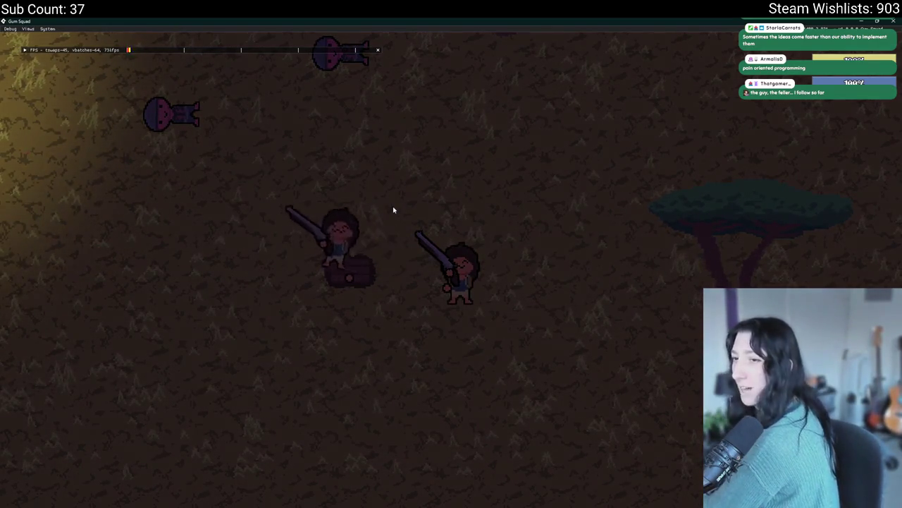
key("Tab")
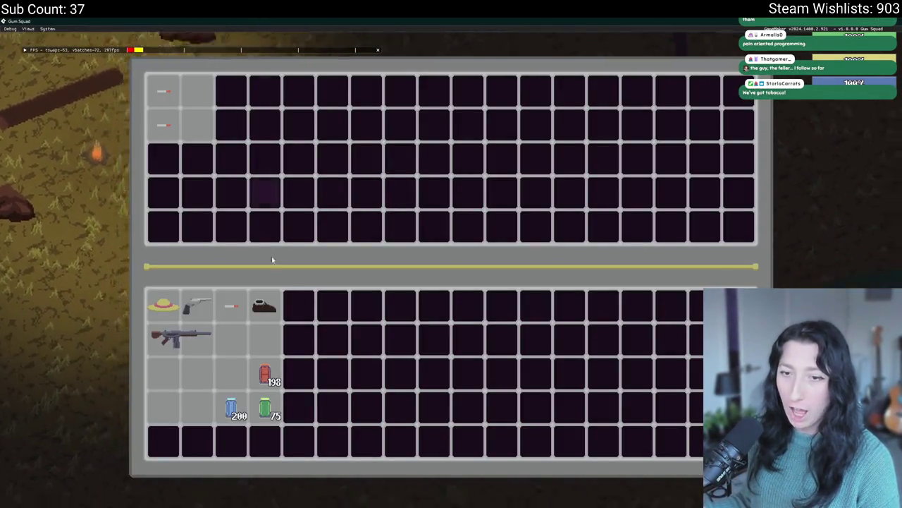
key("Tab")
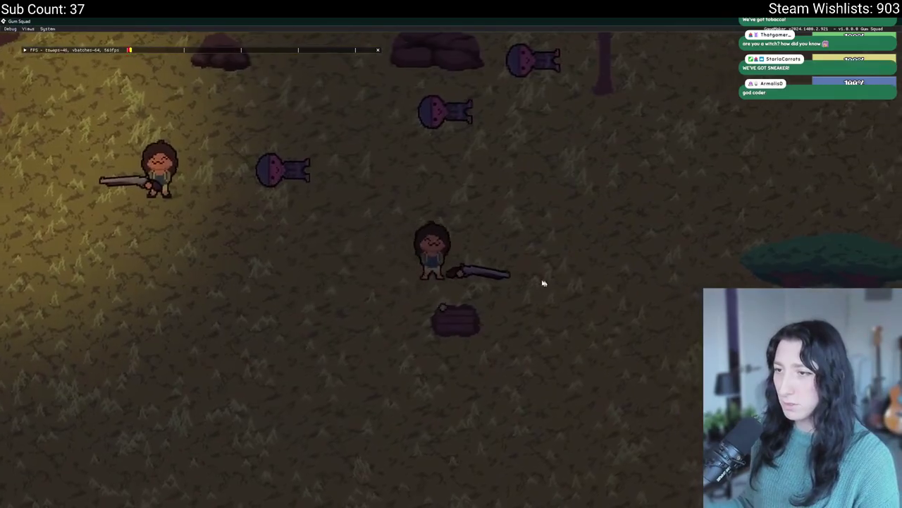
key("Tab")
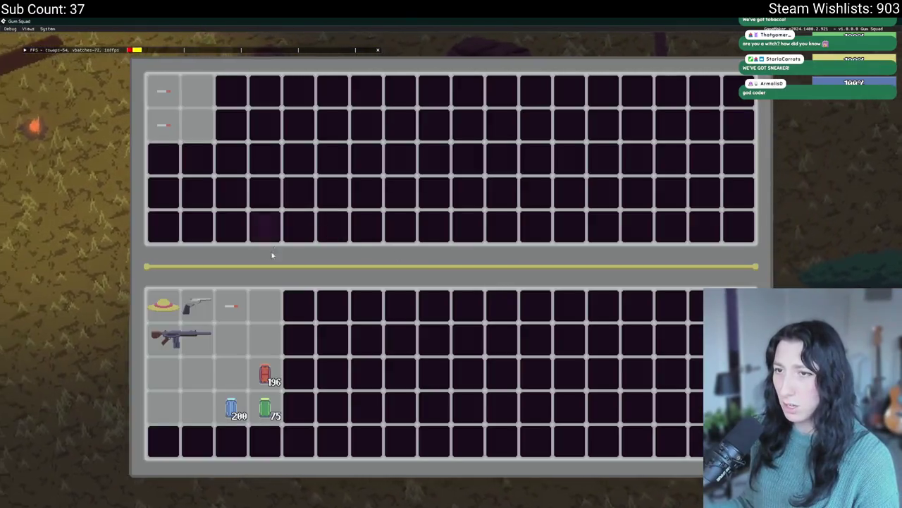
key("Tab")
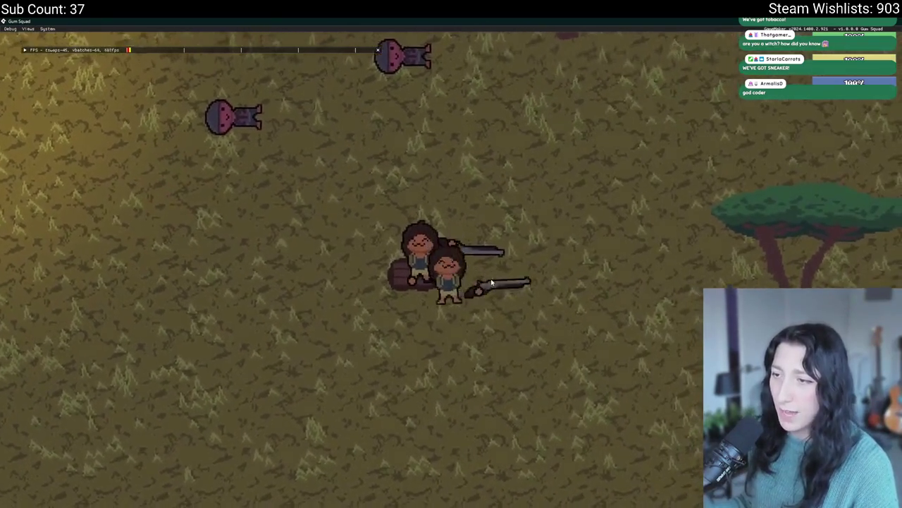
key("Tab")
key("Tab")
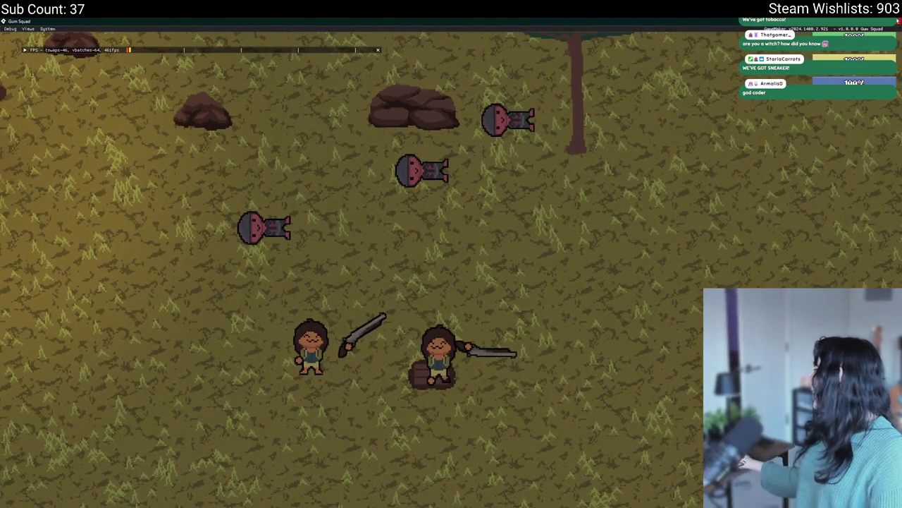
key("Escape")
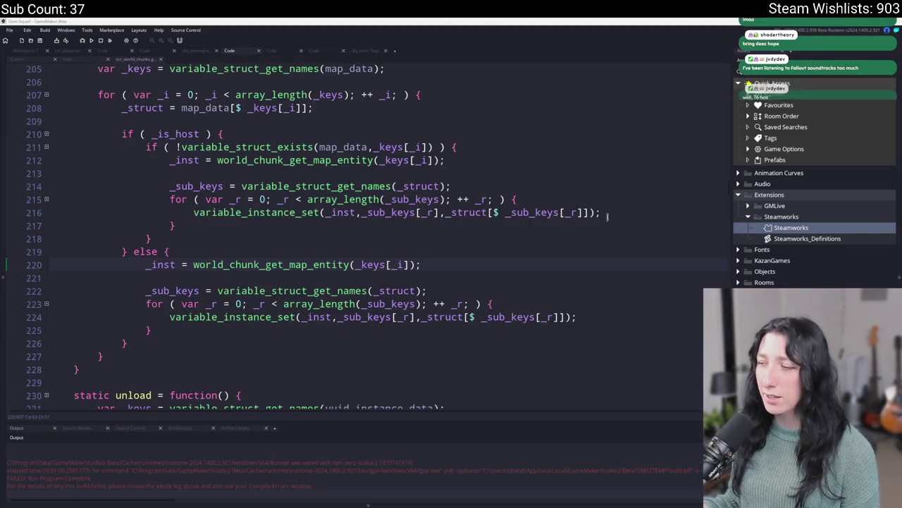
left_click(467, 266)
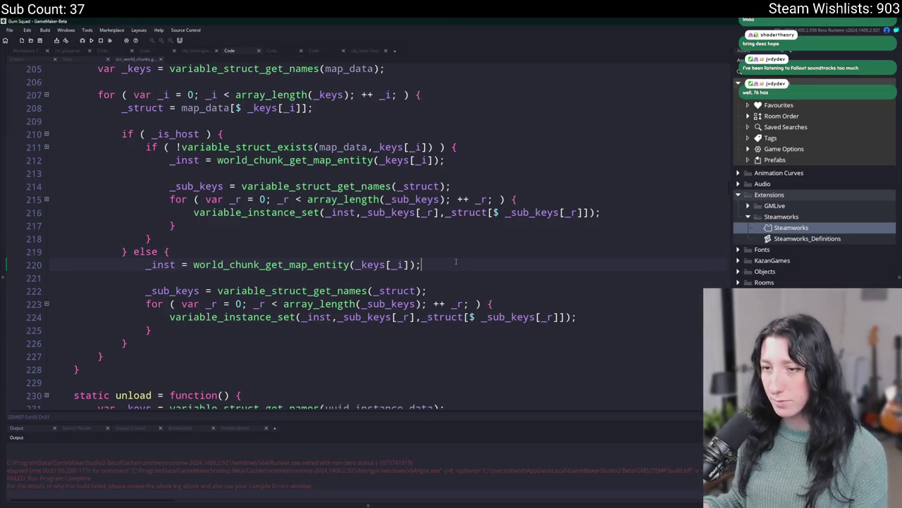
scroll(430, 266, "down", 2)
scroll(426, 282, "up", 2)
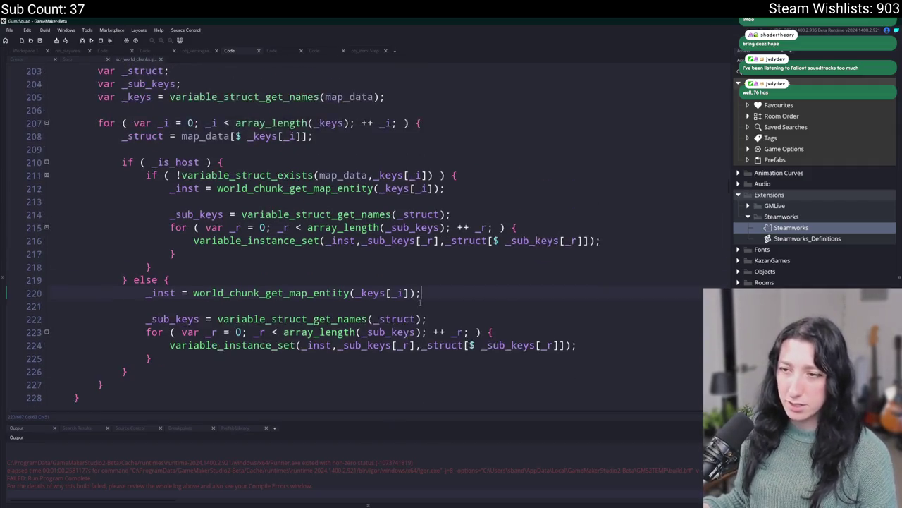
scroll(423, 296, "down", 4)
scroll(421, 301, "down", 1)
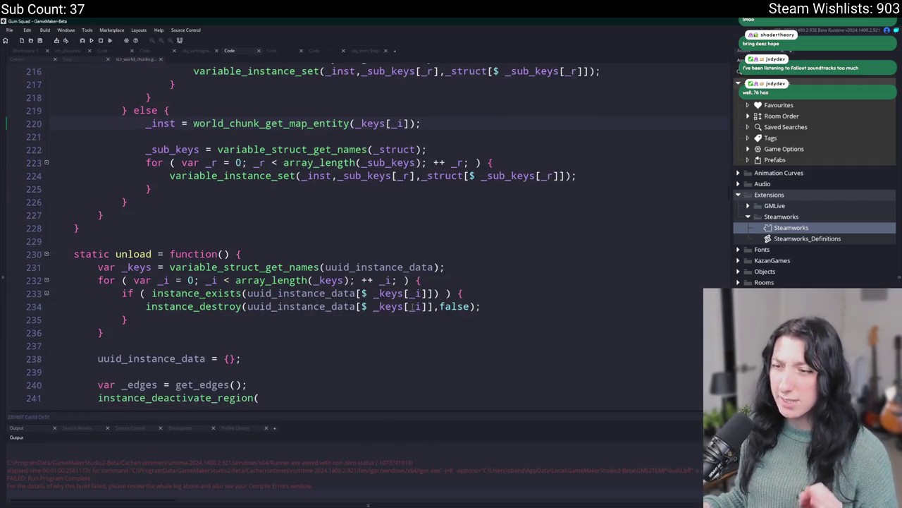
left_click(524, 305)
scroll(493, 292, "down", 5)
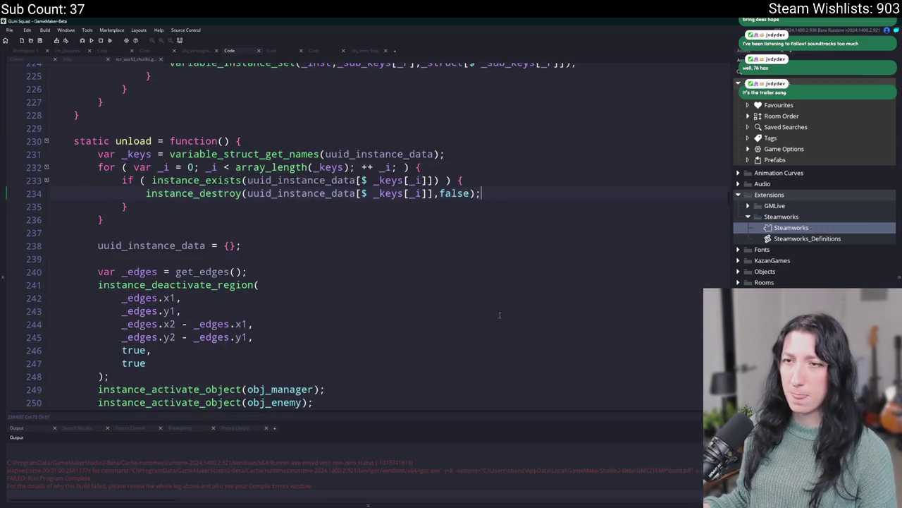
scroll(370, 211, "up", 1)
key("Down")
key("Down")
key("Down")
left_click(518, 177)
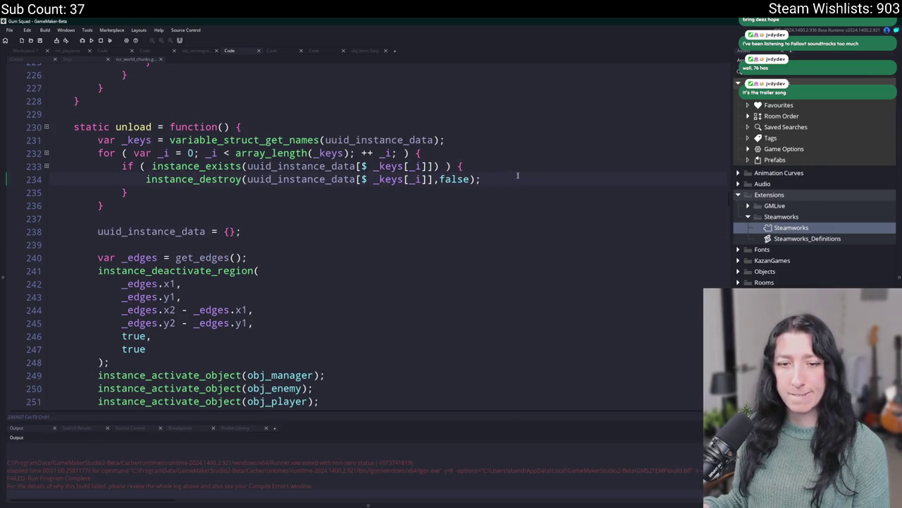
scroll(517, 175, "down", 1)
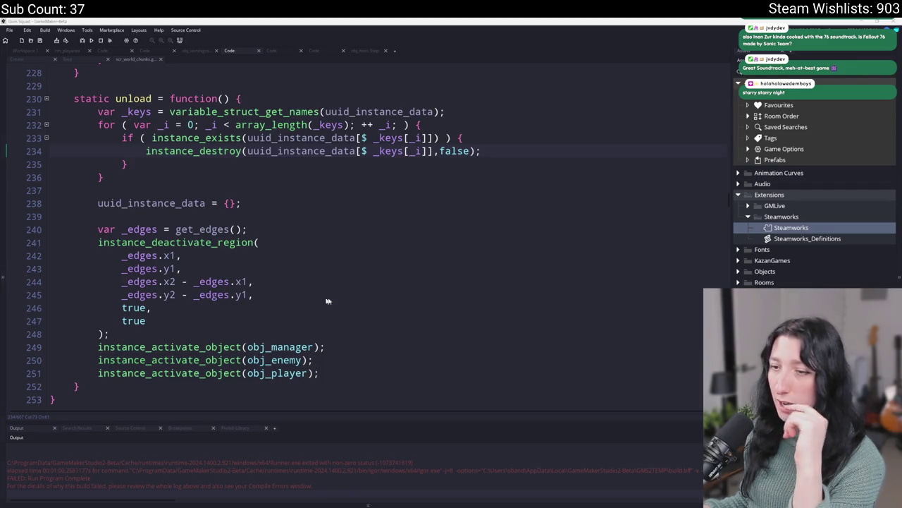
Step: Look over the Step code's chunk updates, then return to obj_loothole_generic_0 and open its Create event
left_click(423, 191)
scroll(423, 211, "up", 4)
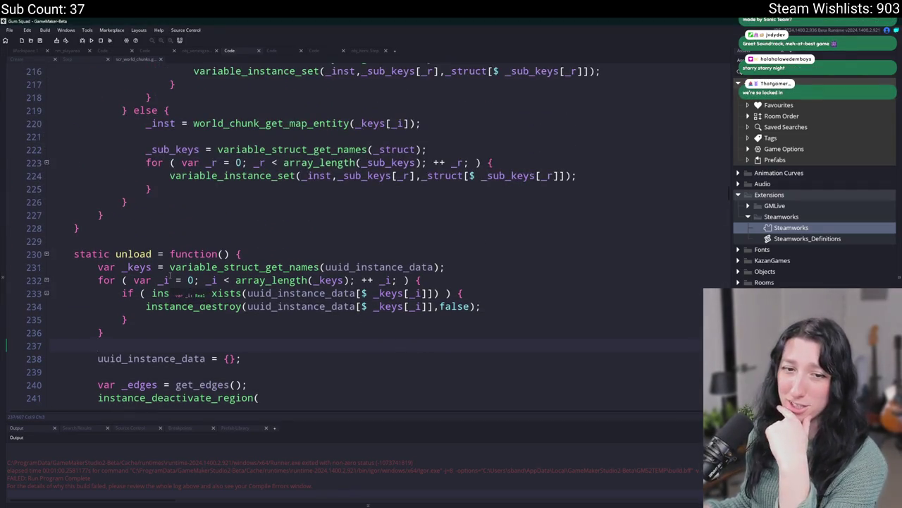
scroll(301, 236, "up", 2)
left_click(79, 61)
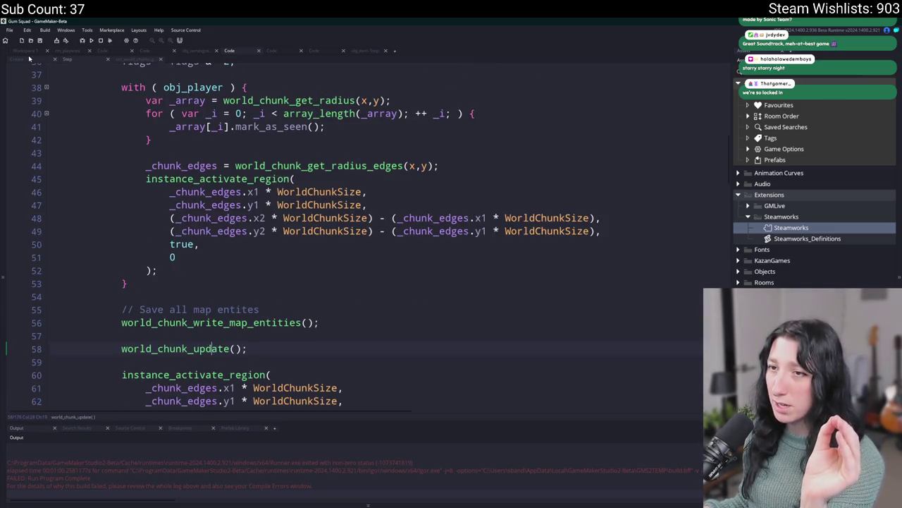
scroll(281, 204, "down", 1)
scroll(281, 203, "up", 2)
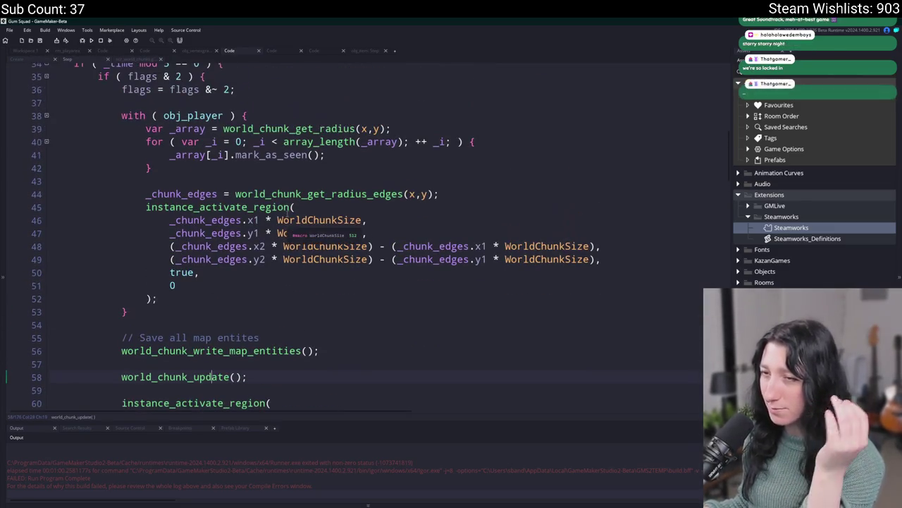
scroll(281, 206, "up", 4)
scroll(280, 206, "up", 3)
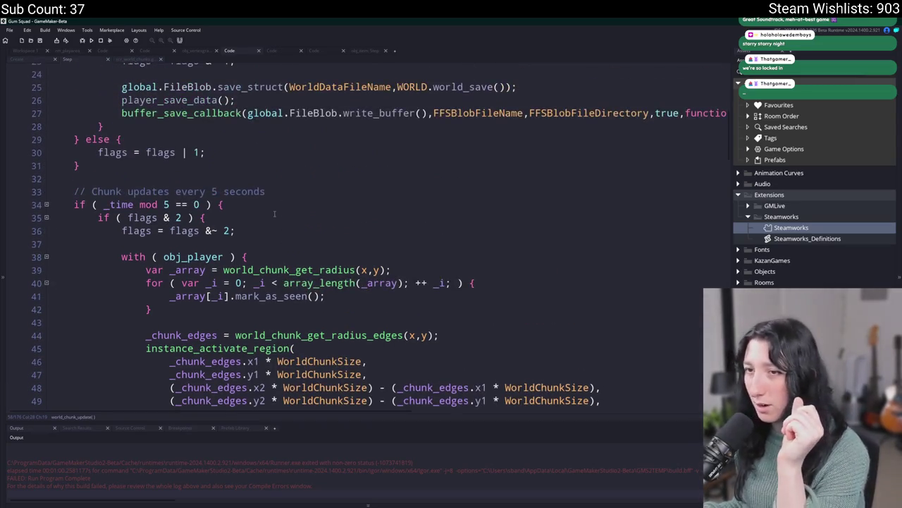
left_click(29, 53)
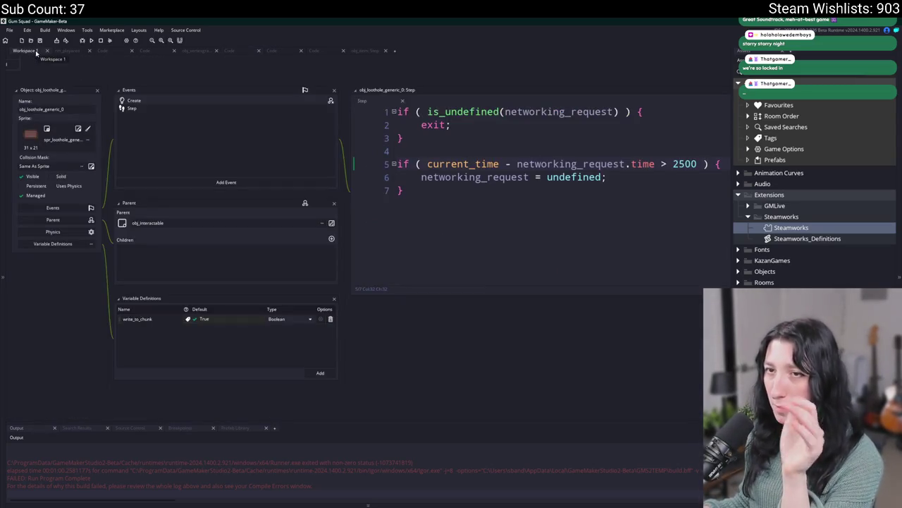
double_click(226, 103)
Step: Jump from the Create code to the network_interact_request definition
scroll(256, 362, "down", 10)
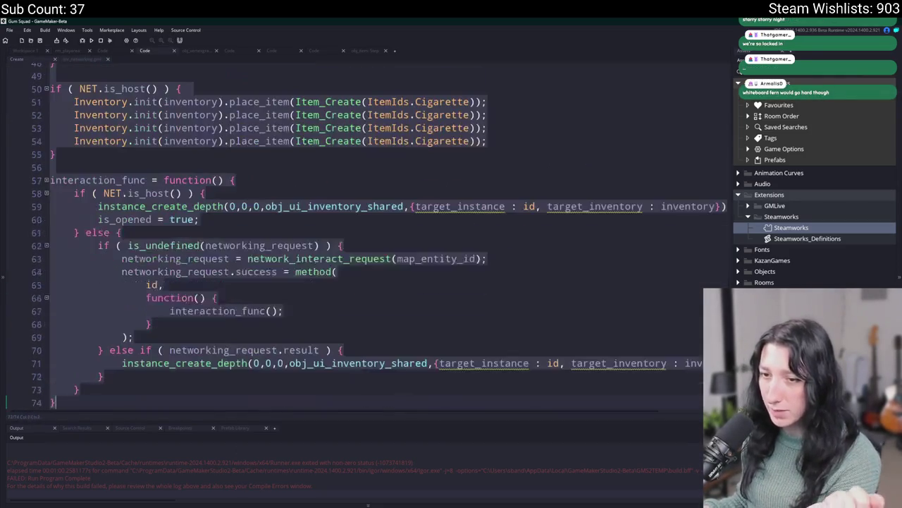
left_click(284, 311)
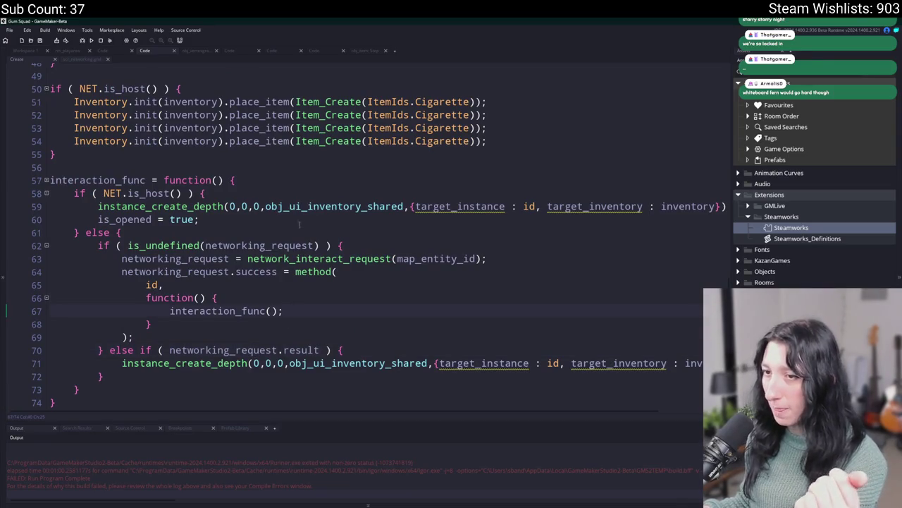
left_click(307, 258)
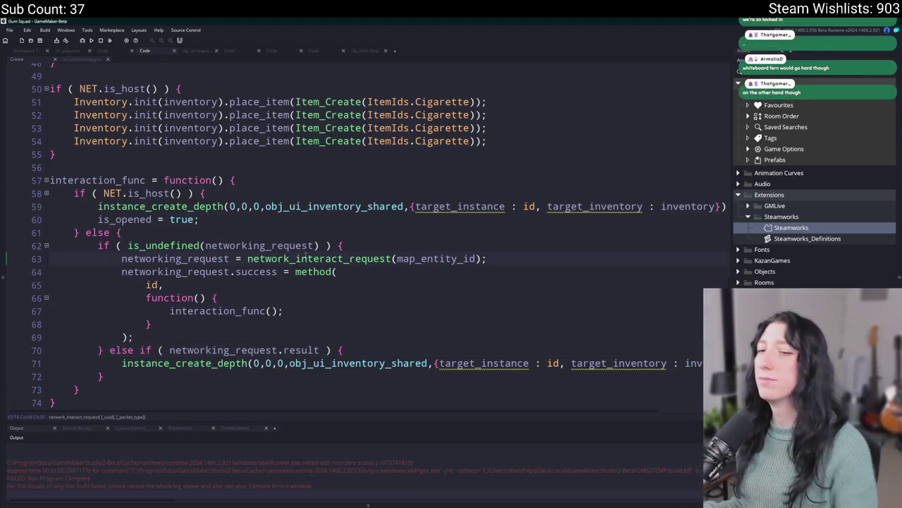
middle_click(306, 258)
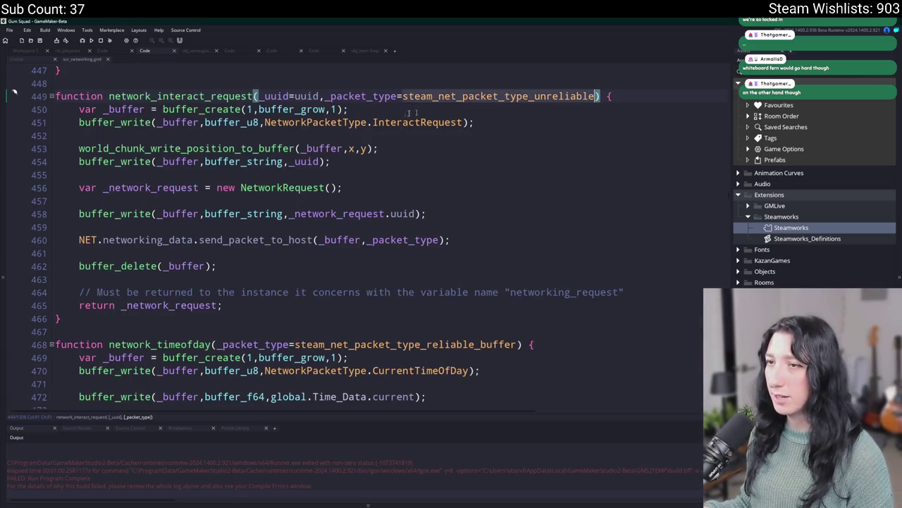
Step: Find InteractRequest in scr_networking and go to its packet handler
double_click(412, 122)
key("ctrl+f")
left_click(719, 76)
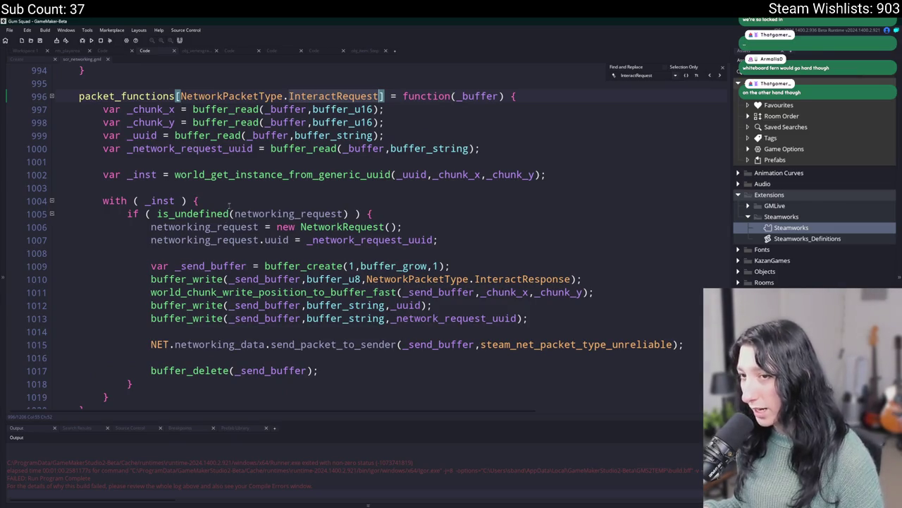
left_click(366, 187)
left_click(318, 148)
left_click(208, 201)
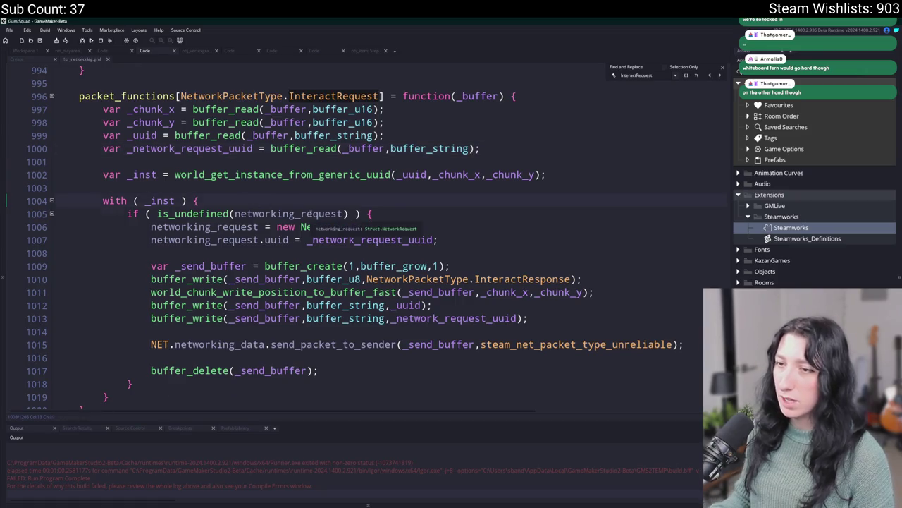
Step: Wrap the InteractRequest if-block in 'if ( !is_opened ) {' and indent it one level
key("Return")
key("Return")
type("if ( is_open")
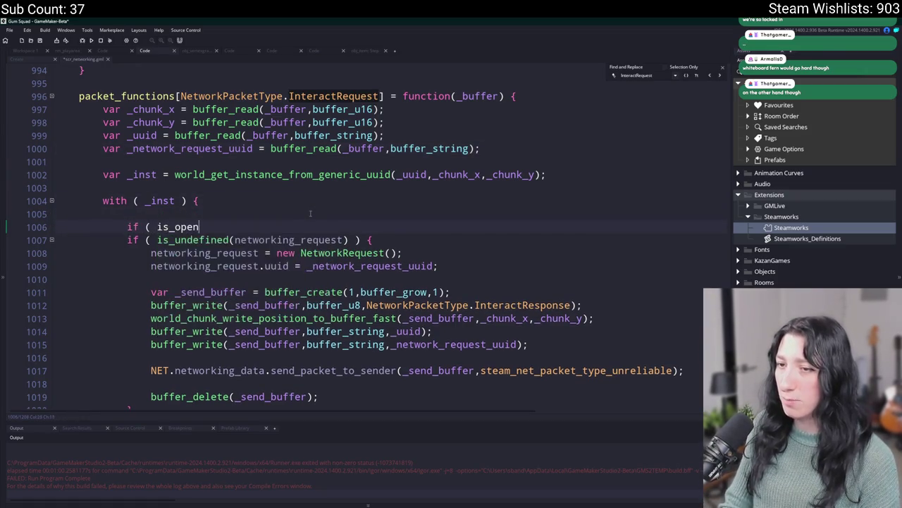
type("ed ) {")
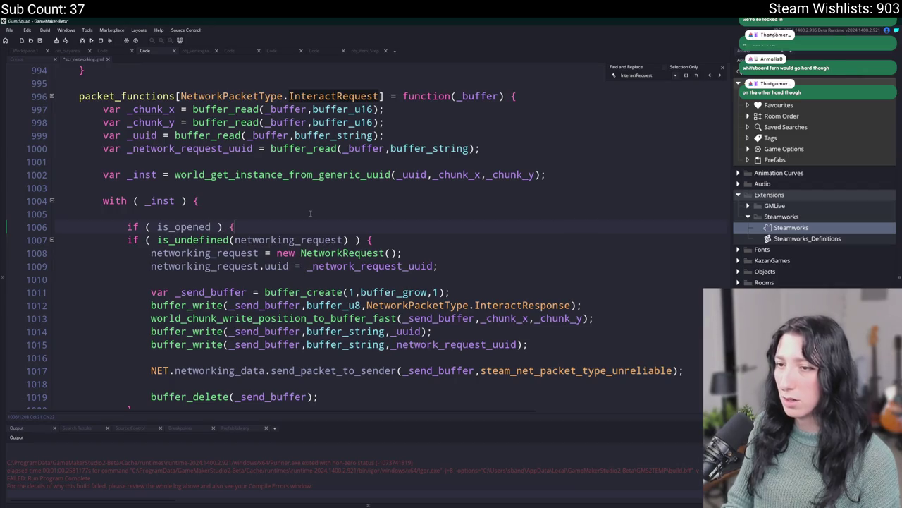
scroll(310, 213, "down", 2)
type("!")
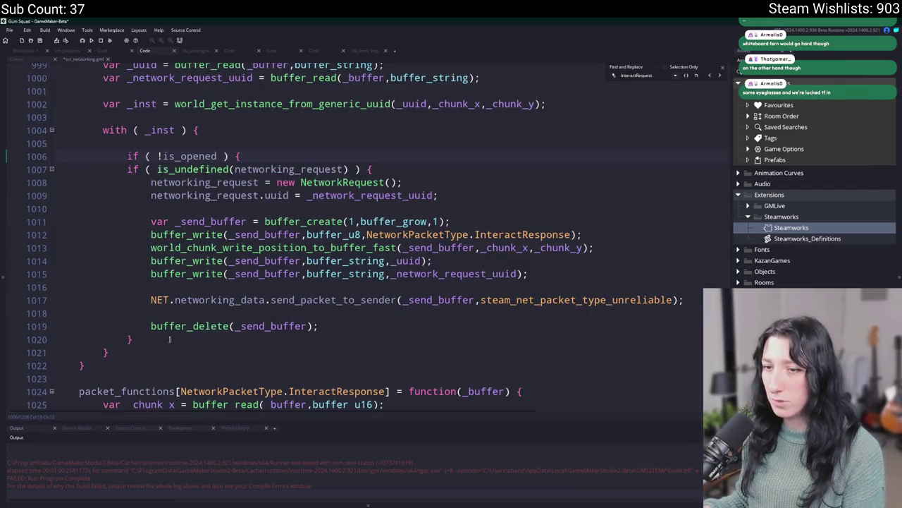
left_click(169, 339)
key("Return")
type("}")
mouse_move(56, 351)
left_mouse_down()
mouse_move(57, 300)
mouse_move(127, 169)
left_mouse_up()
key("Tab")
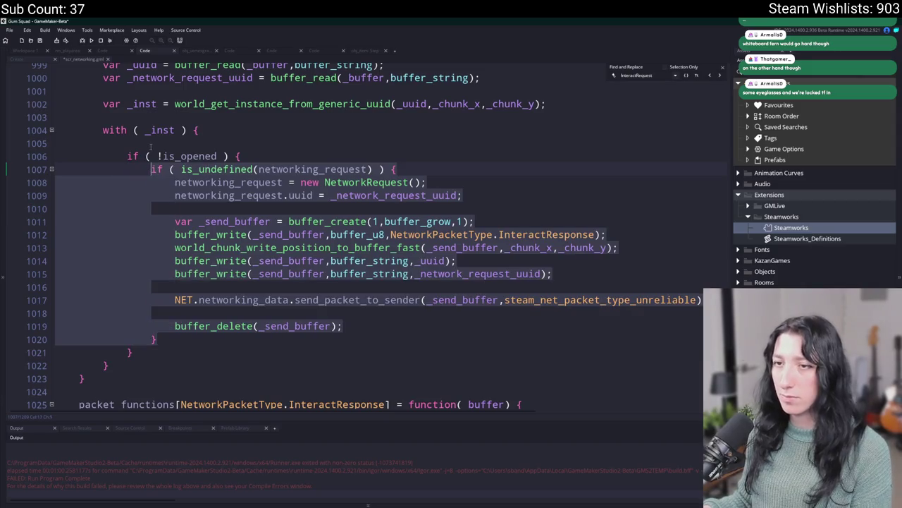
left_click(124, 143)
Step: Add 'is_opened = true;' inside the is_undefined check
key("BackSpace")
left_click(187, 144)
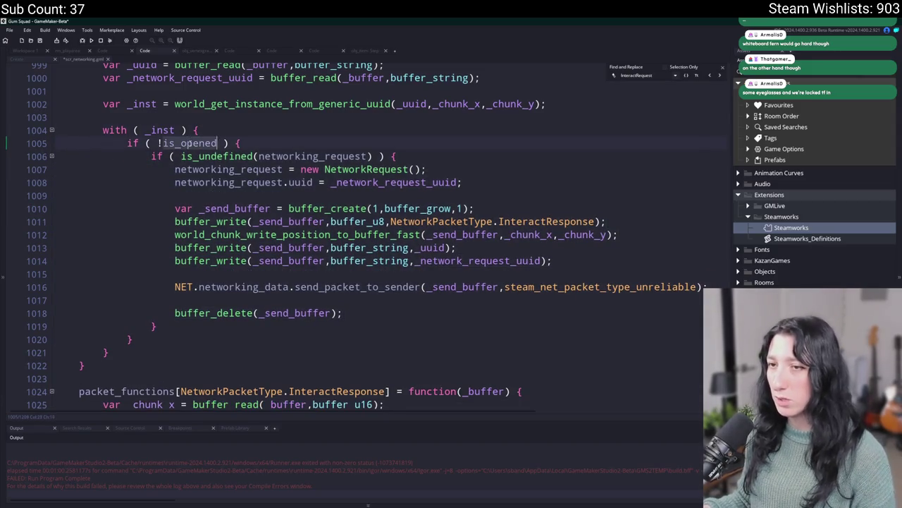
left_click(282, 143)
key("Return")
type("is_opened = tr")
key("BackSpace")
key("BackSpace")
key("BackSpace")
left_click(492, 156)
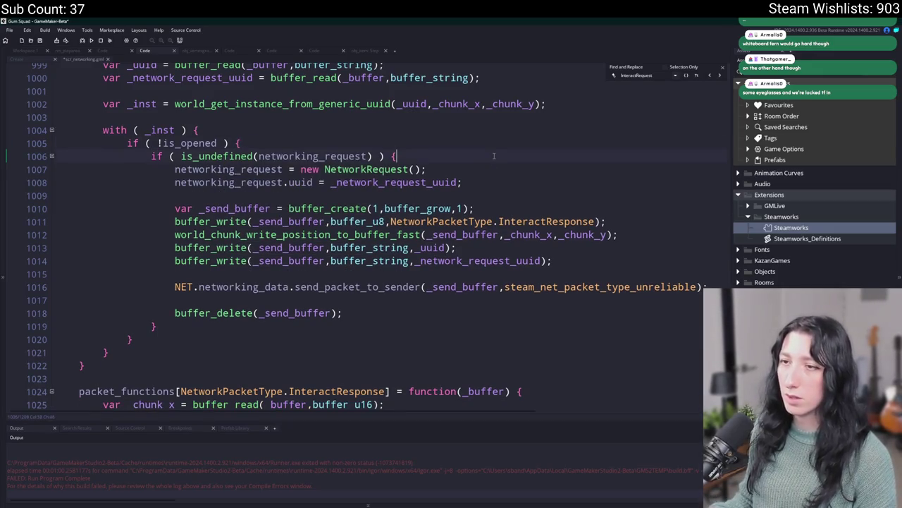
key("Return")
key("Return")
key("Up")
type("is_opened = true;")
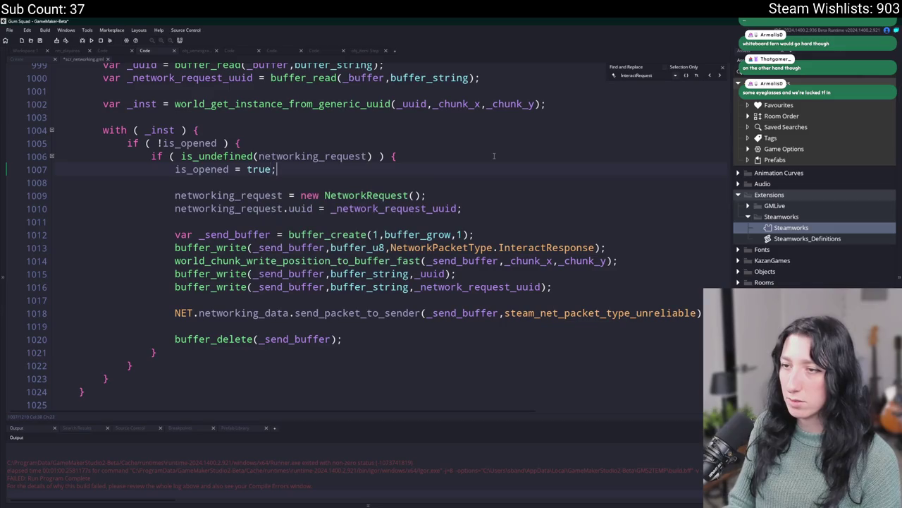
Step: Review the edited handler and start a project-wide search for is_opened
scroll(472, 119, "up", 1)
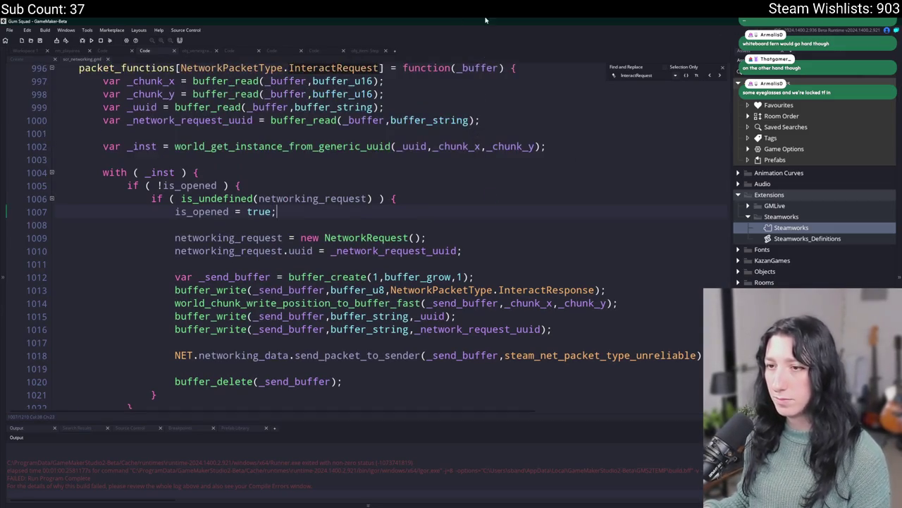
scroll(438, 154, "up", 2)
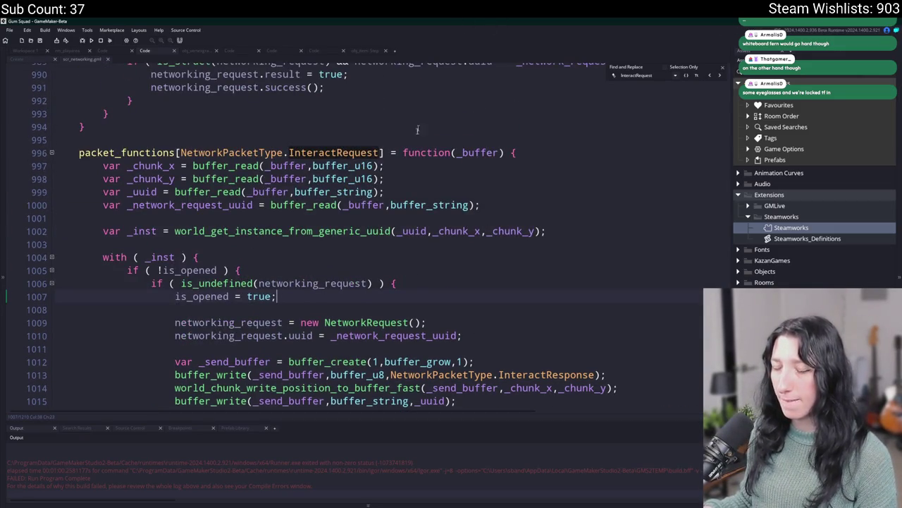
scroll(386, 259, "up", 3)
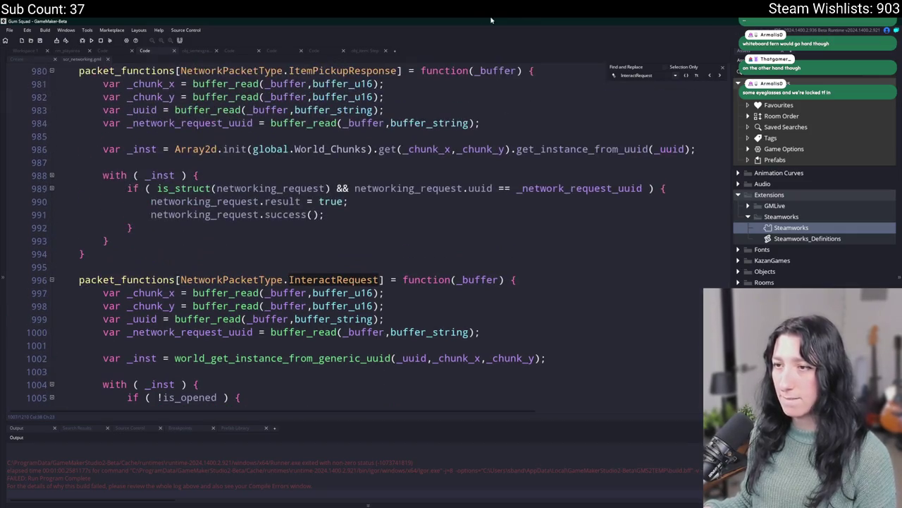
scroll(541, 244, "down", 2)
scroll(541, 244, "down", 2)
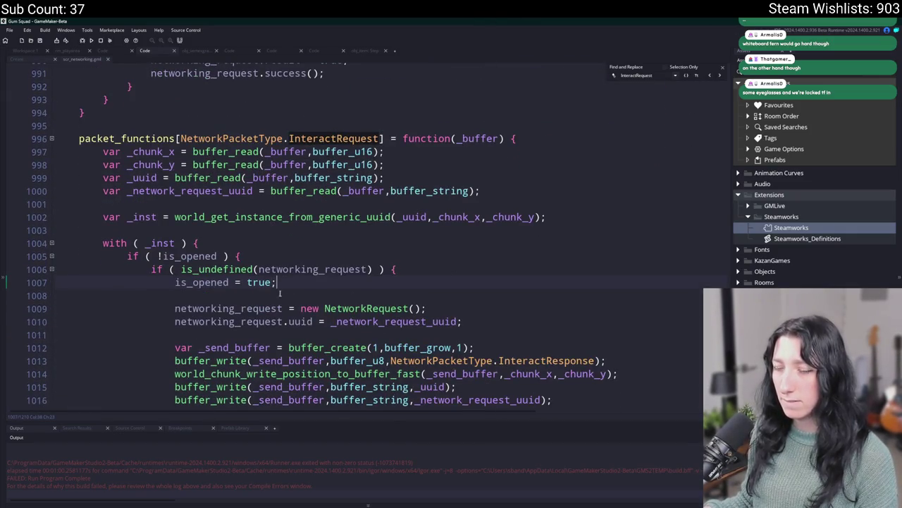
scroll(634, 129, "up", 3)
key("ctrl+shift+f")
type("is_opened")
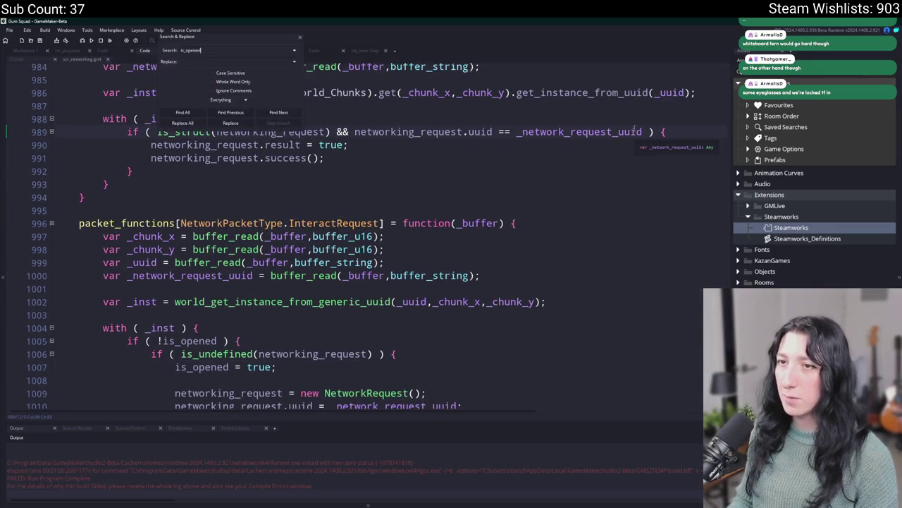
Step: Search the project for 'is_opened = false', check both matches, and close the search
type(" = false")
key("Return")
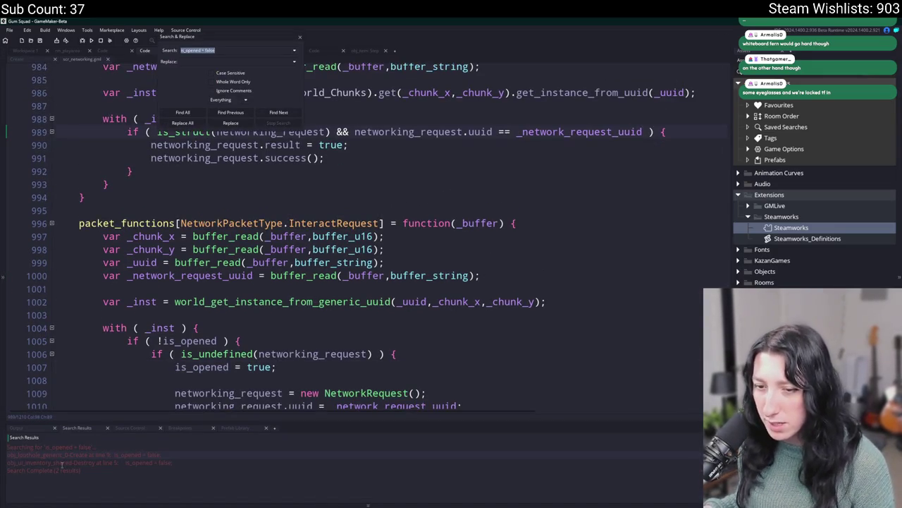
left_click(78, 455)
scroll(203, 321, "up", 2)
scroll(203, 320, "down", 8)
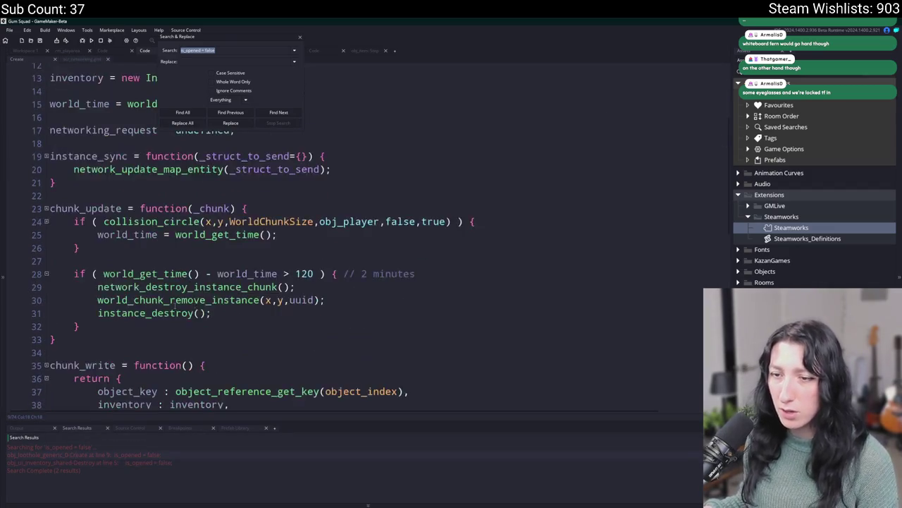
scroll(203, 321, "down", 6)
left_click(147, 462)
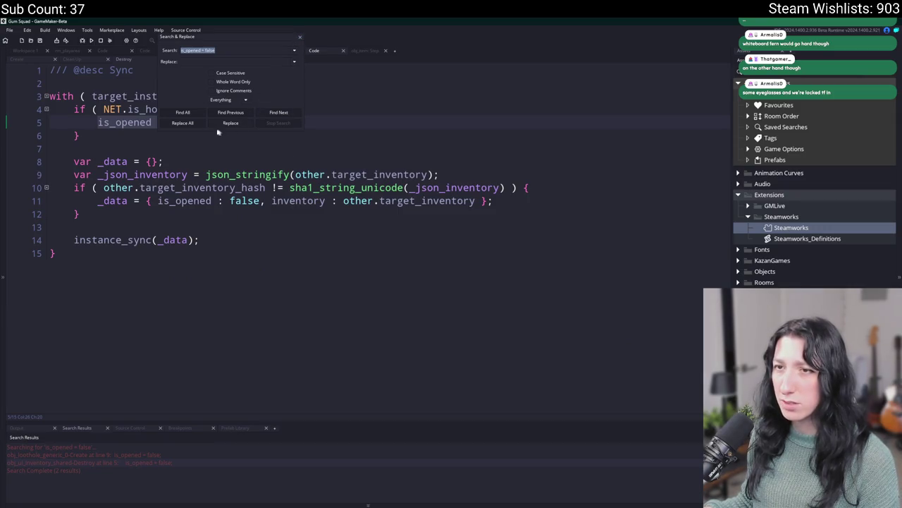
left_click(299, 39)
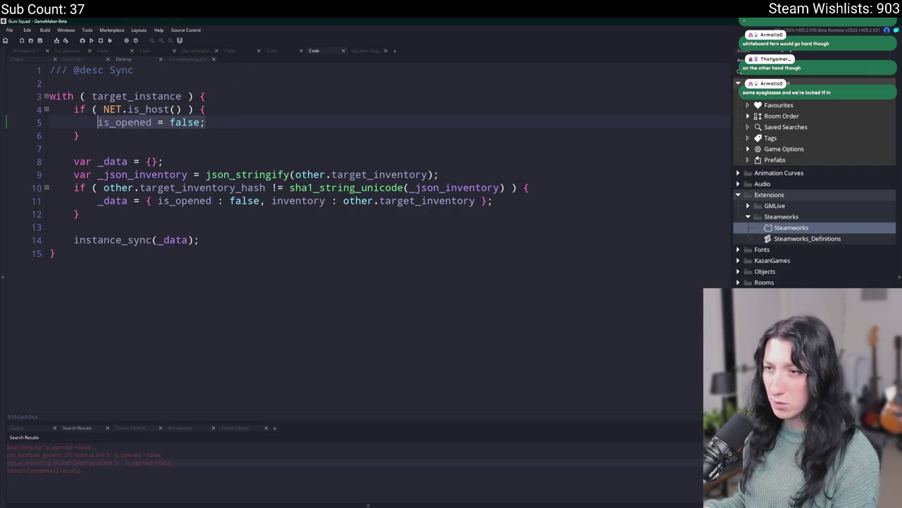
Step: Inspect 'is_opened : false' on line 11, then view the pending changes in GitHub Desktop
left_click(156, 239)
left_click(193, 201)
left_click_drag(158, 201, 261, 201)
left_click(247, 120)
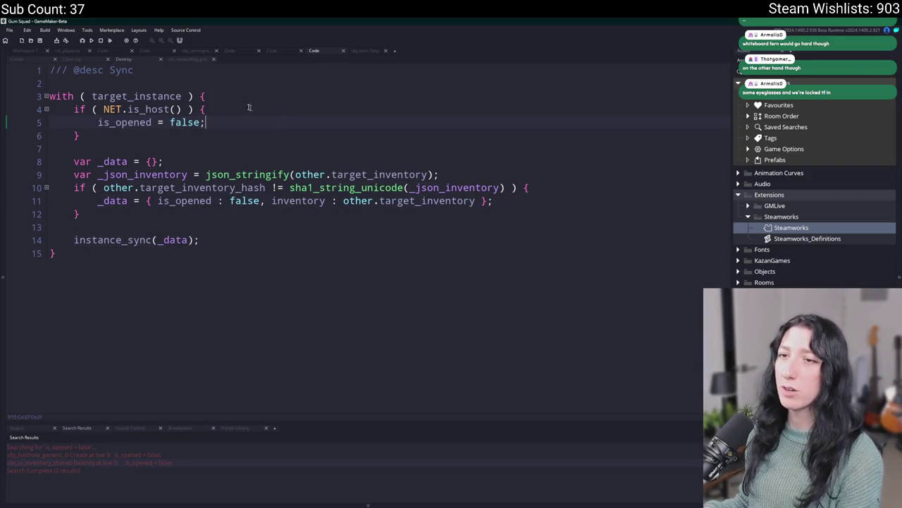
key("alt+Tab")
left_click(157, 119)
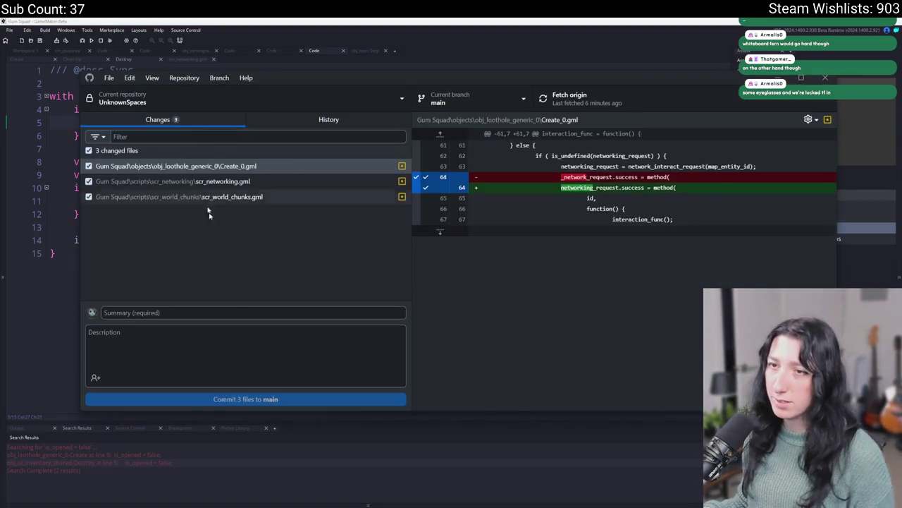
Step: Commit the three files to main as 'Yeah, we're chesting' and push to origin
type("Yeah")
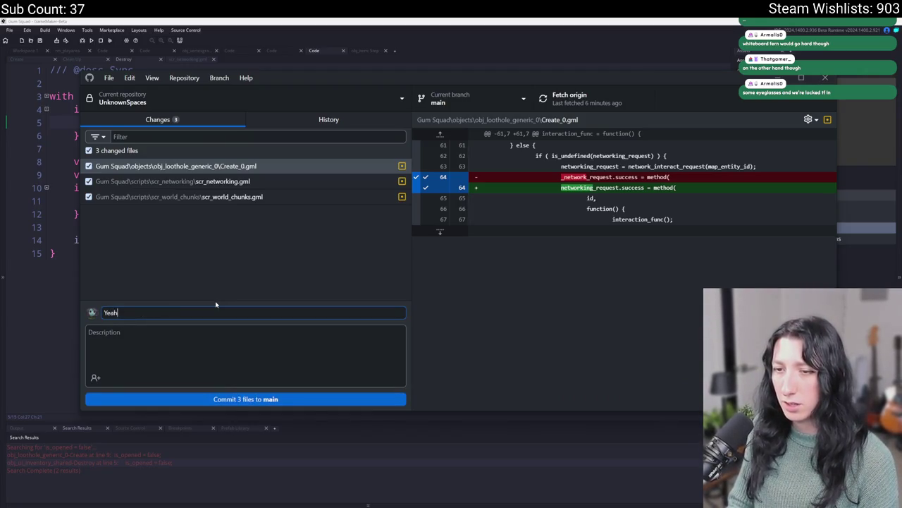
type(", we're chesting")
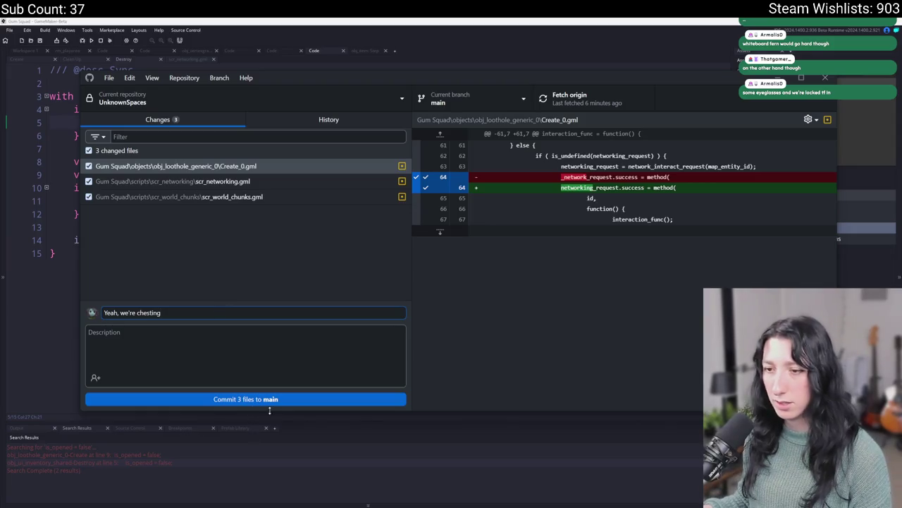
key("ctrl+Return")
left_click(607, 105)
left_click(600, 50)
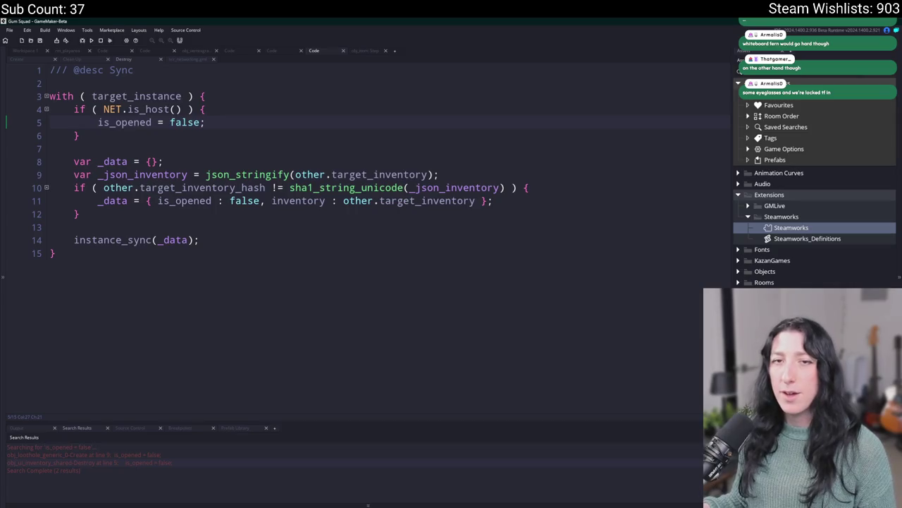
Step: Search the current code for 'is', then open obj_loothole_generic_0's Create event from Workspace 1
left_click(33, 60)
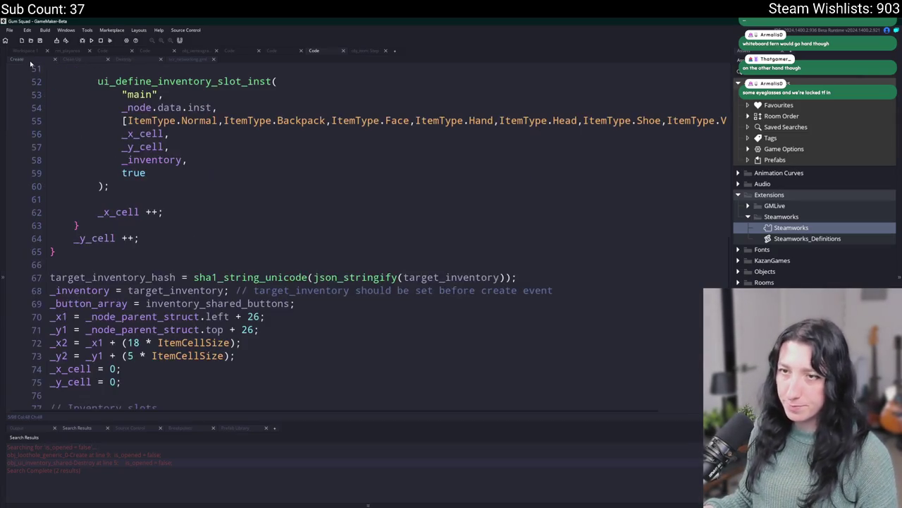
scroll(121, 114, "down", 5)
scroll(121, 114, "down", 1)
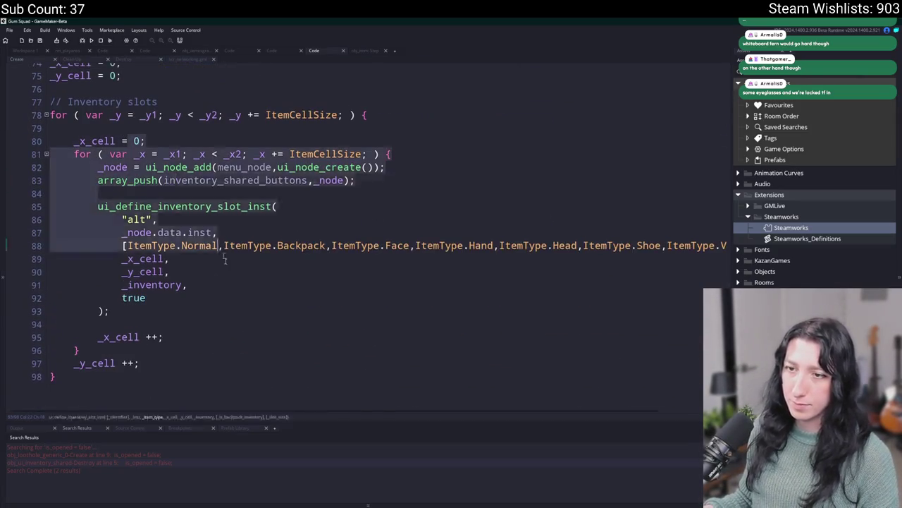
key("ctrl+f")
scroll(271, 274, "up", 10)
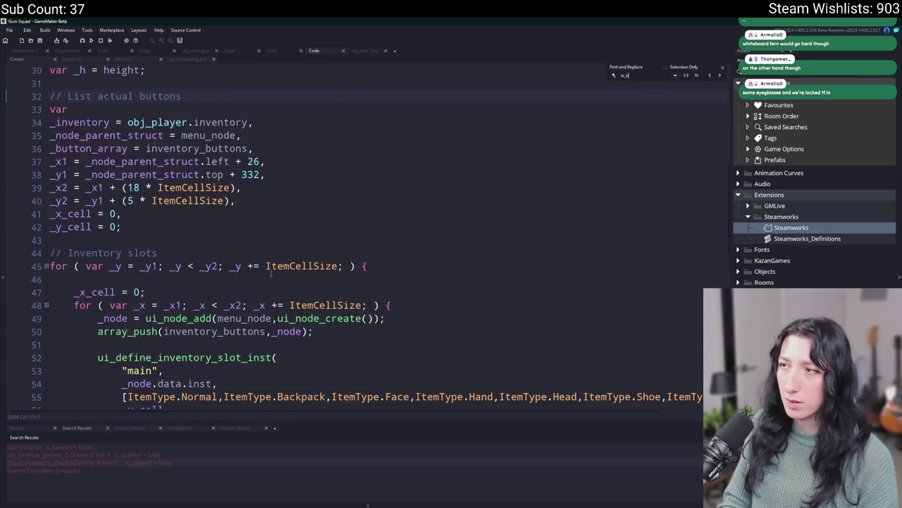
key("BackSpace")
key("BackSpace")
key("BackSpace")
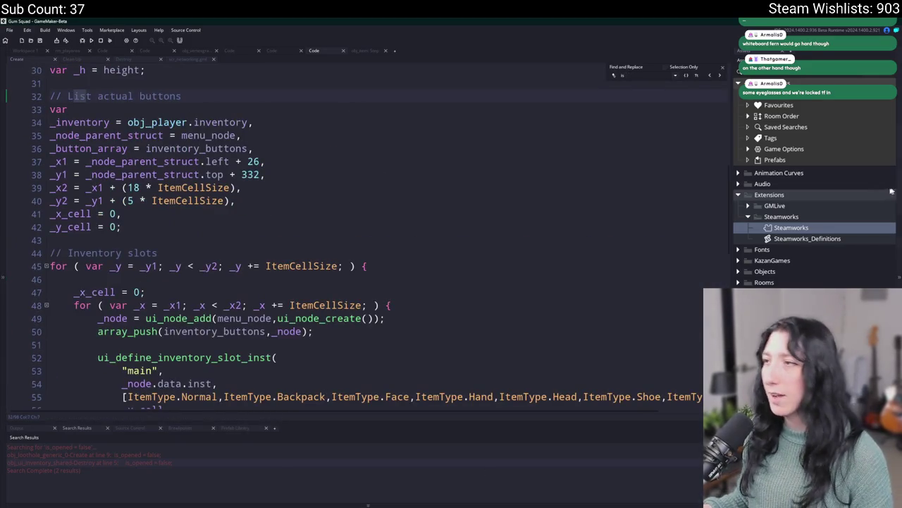
left_click(721, 68)
left_click(29, 51)
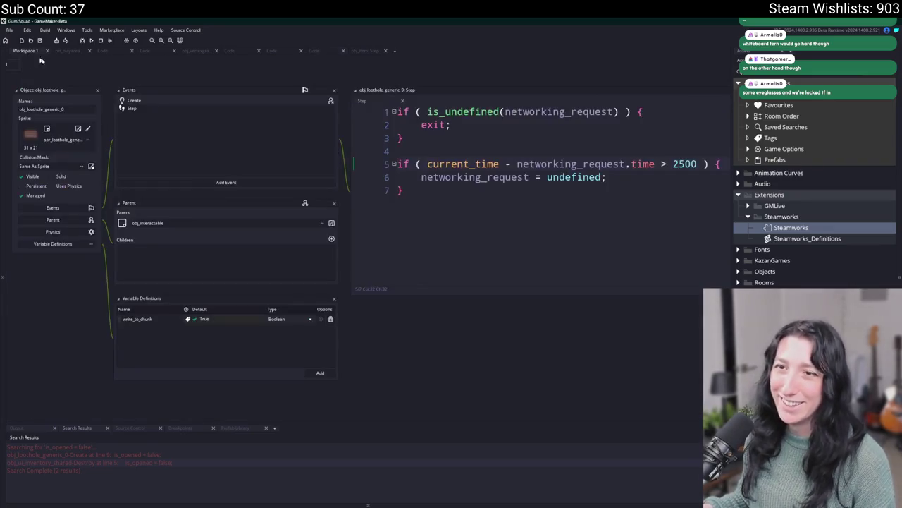
double_click(150, 99)
scroll(213, 165, "up", 15)
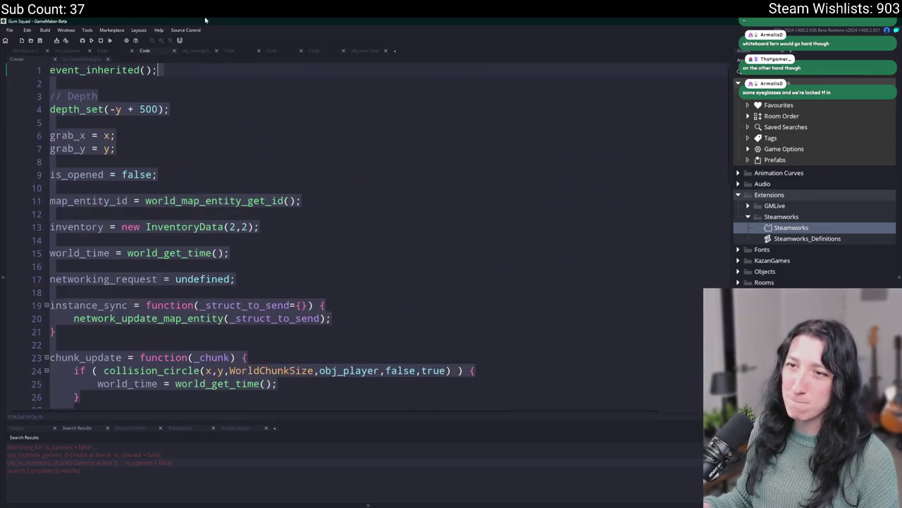
Step: Add 'interaction_player = undefined;' below is_opened = false and save the Create event
left_click(211, 171)
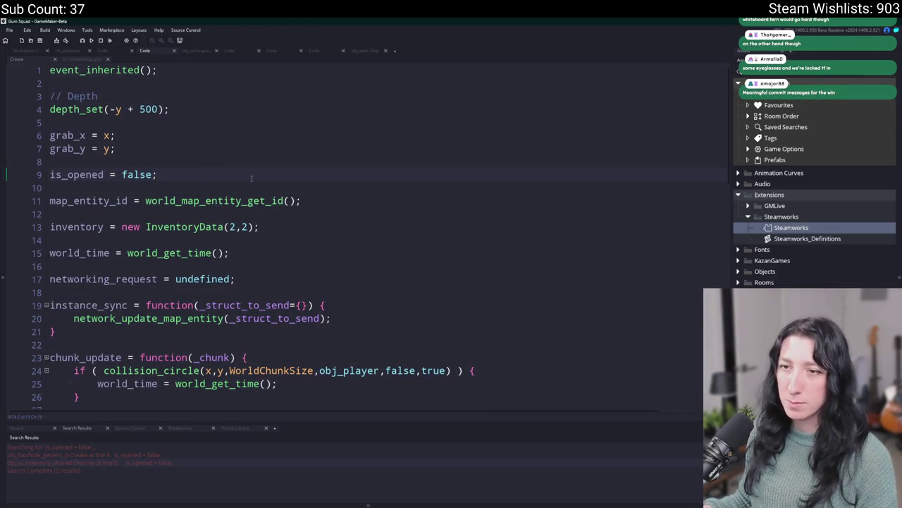
key("Return")
type("interac")
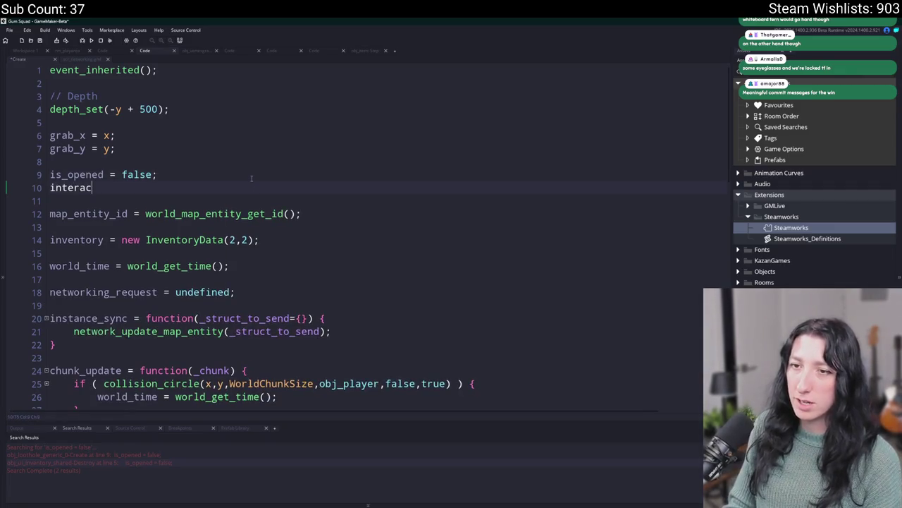
type("tion_player =")
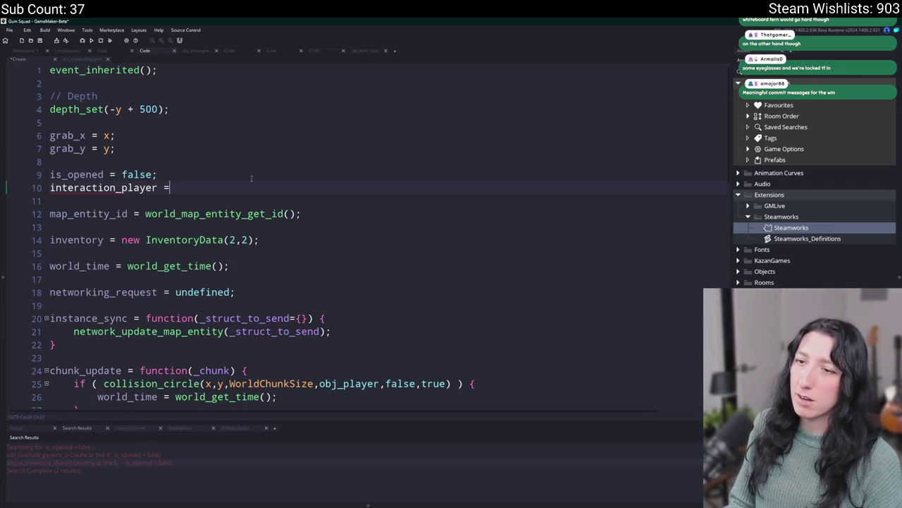
key("BackSpace")
key("BackSpace")
key("BackSpace")
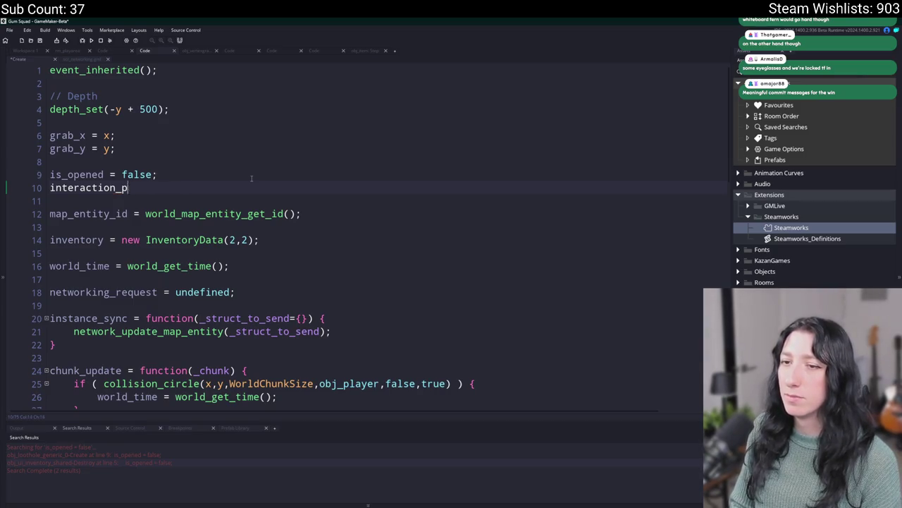
type("_player = ")
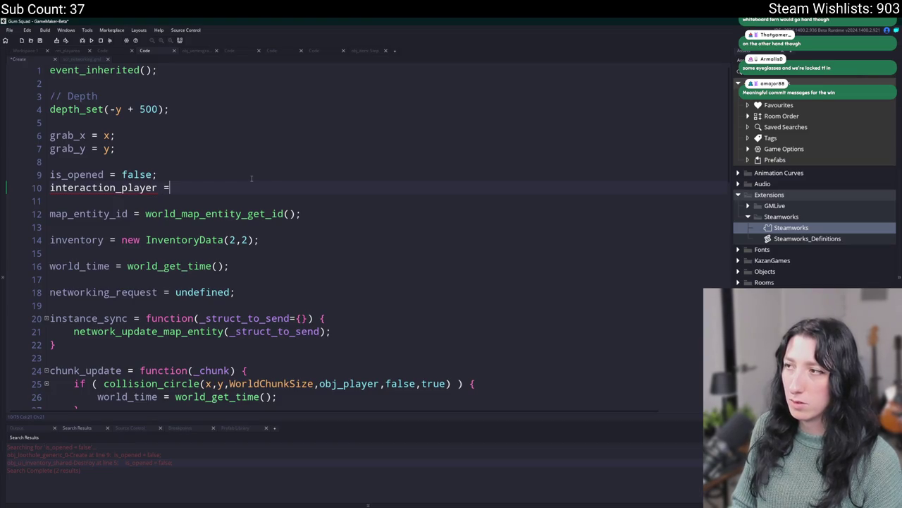
type("undefined;")
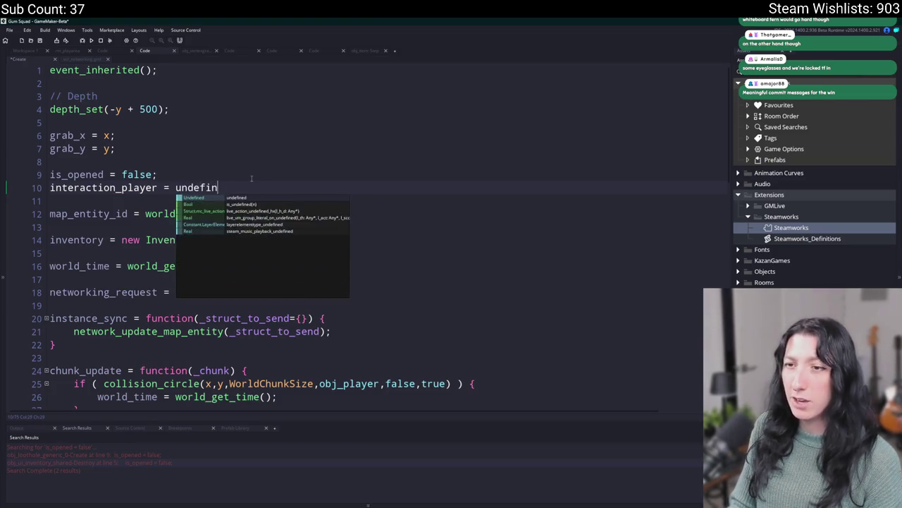
key("ctrl+s")
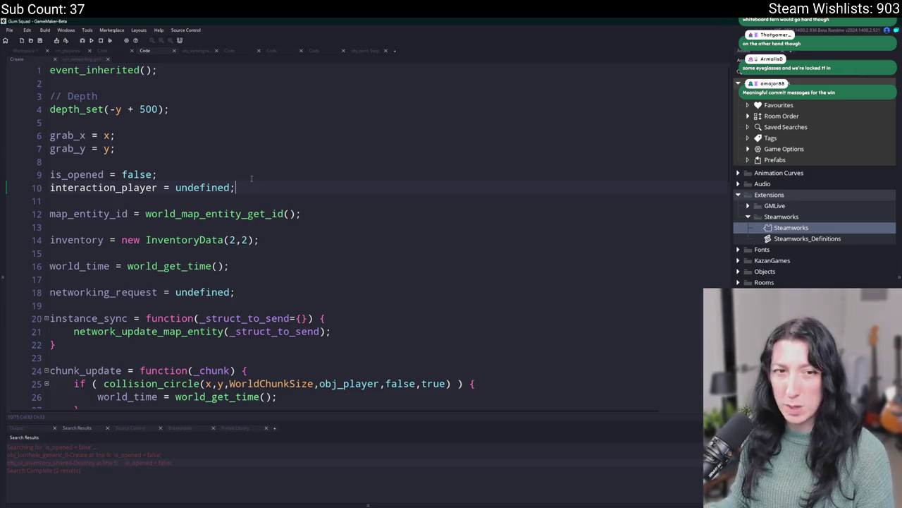
Step: Review the Create event code and jump to the network_interact_request definition
double_click(99, 190)
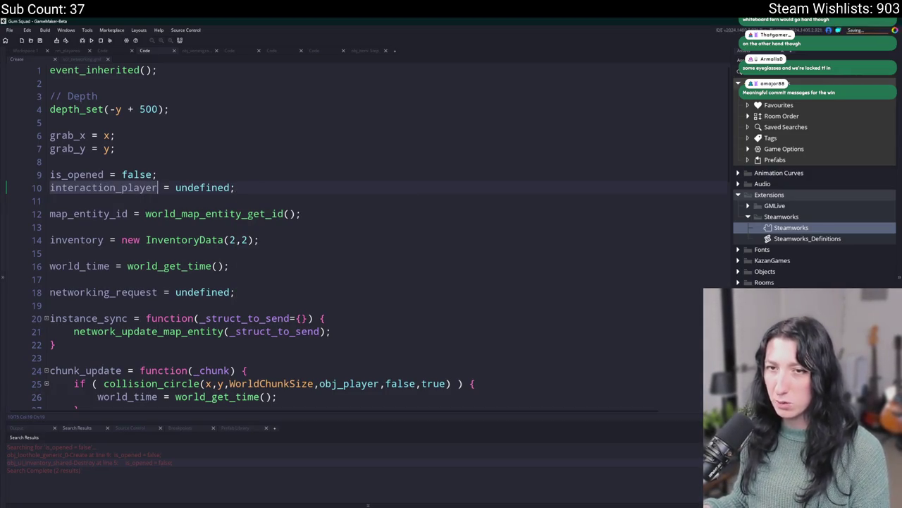
scroll(366, 232, "down", 10)
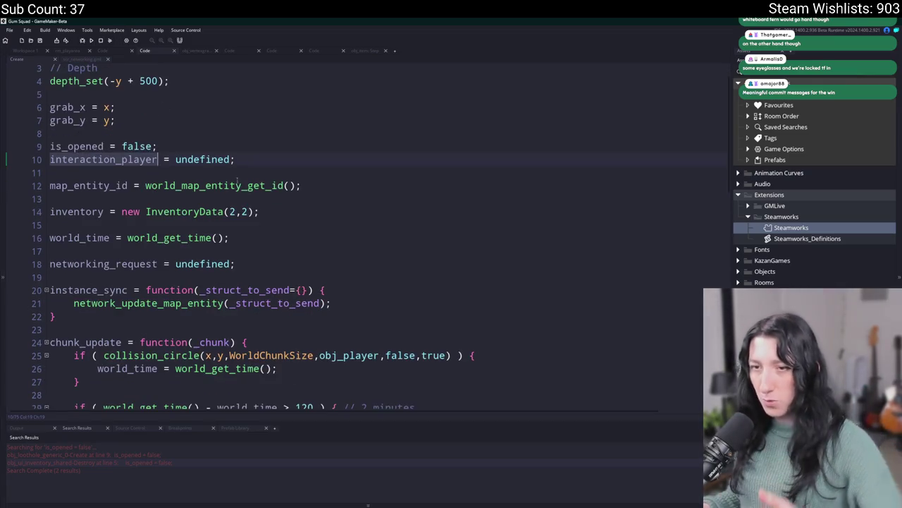
key("ctrl+a")
left_click(347, 297)
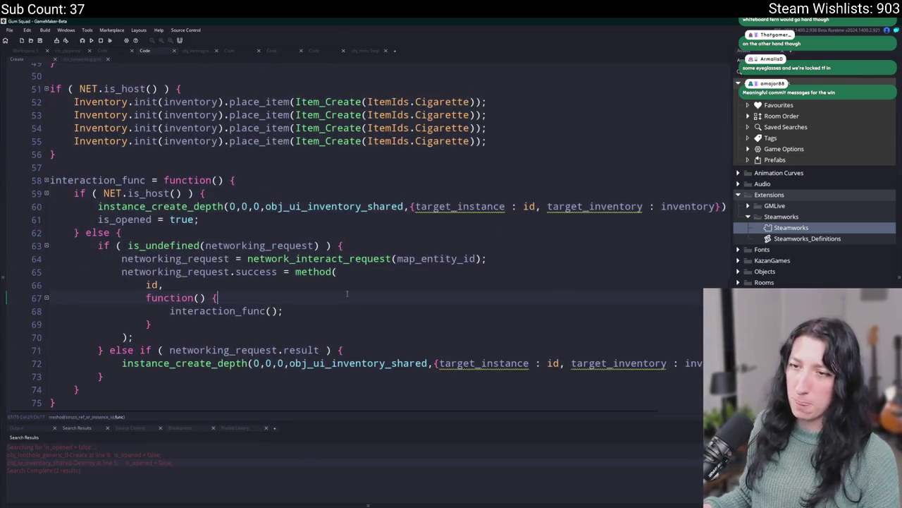
left_click(282, 223)
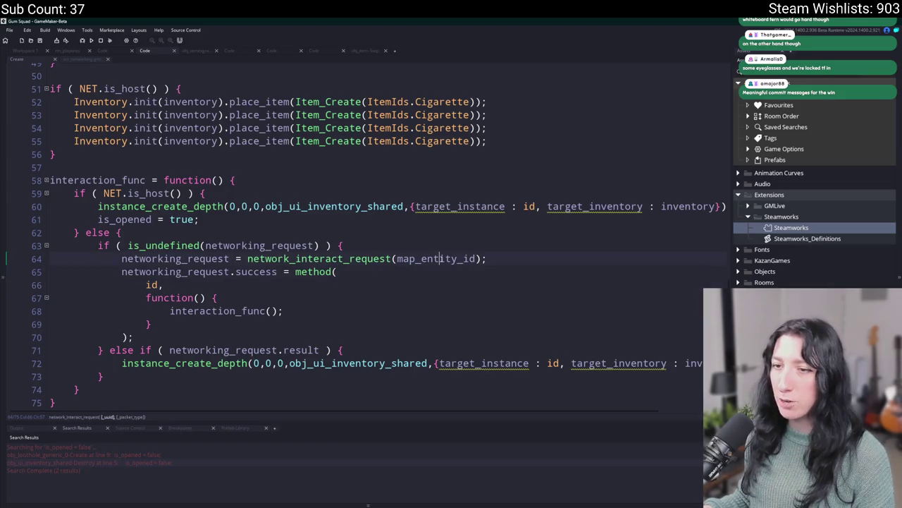
left_click(543, 250)
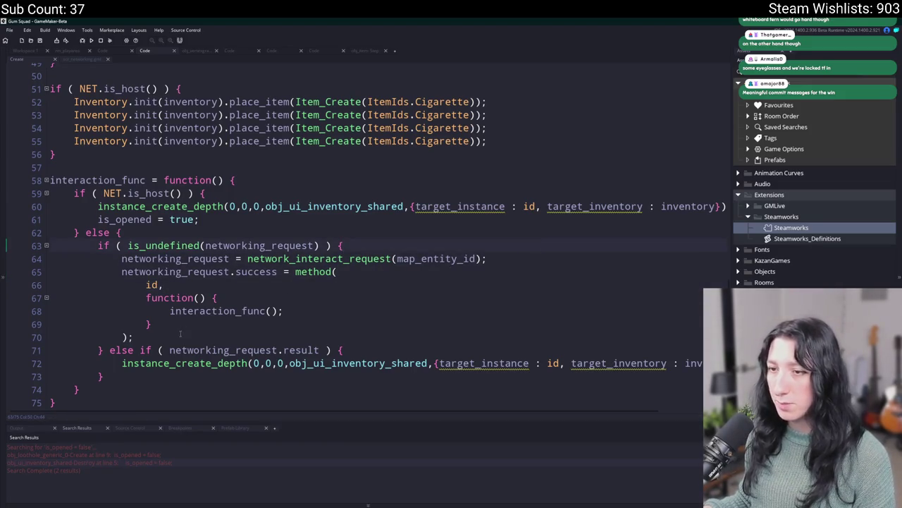
middle_click(341, 259)
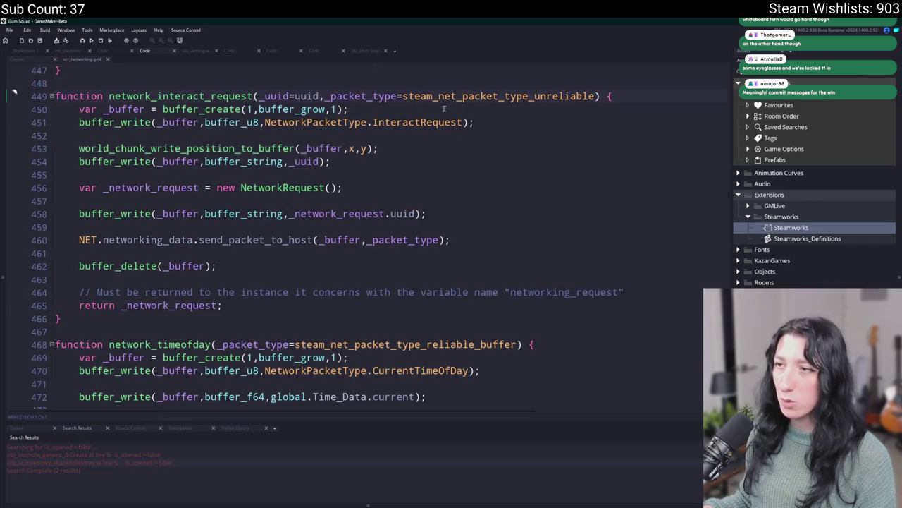
Step: Locate the InteractRequest packet handler in scr_networking via find
double_click(458, 122)
key("ctrl+f")
left_click(719, 75)
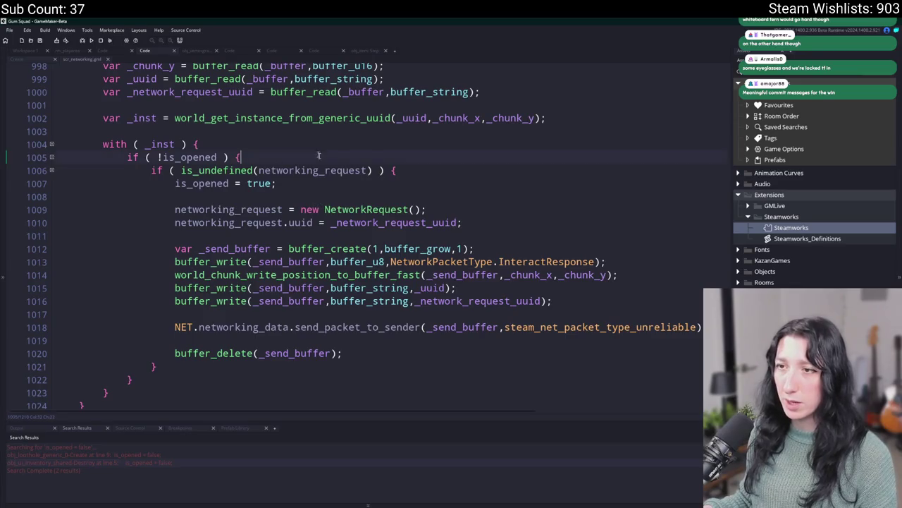
scroll(474, 196, "up", 1)
left_click(466, 199)
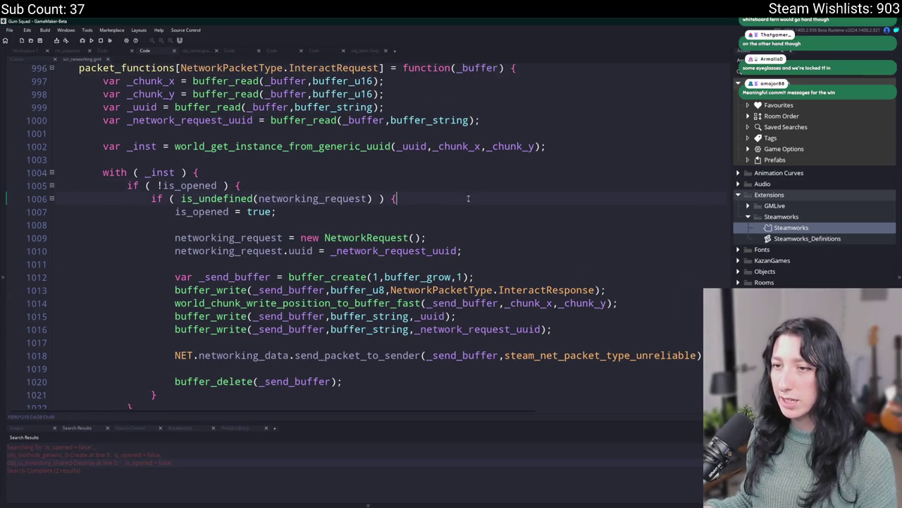
Step: Set interaction_player = steam_net_packet_get_sender_id(); below is_opened = true on line 1009
key("Return")
key("Return")
type("interaction_player = ")
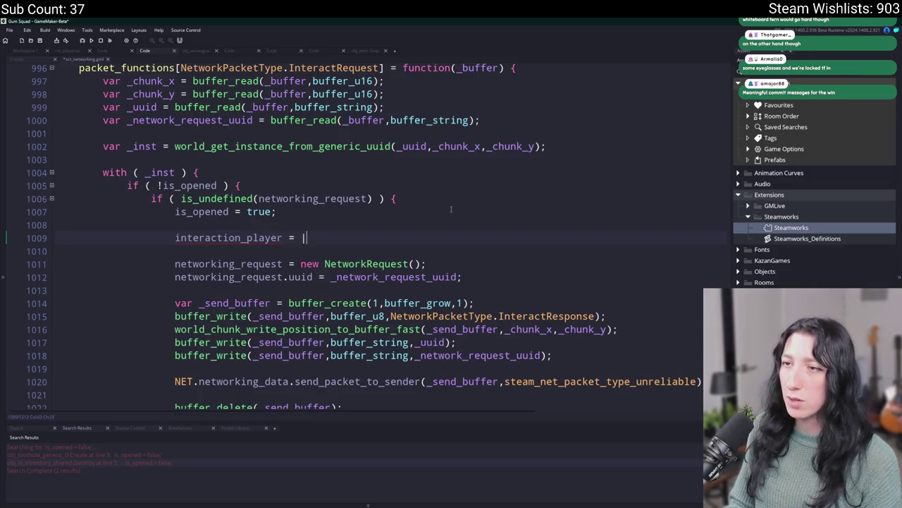
type("sender")
key("Return")
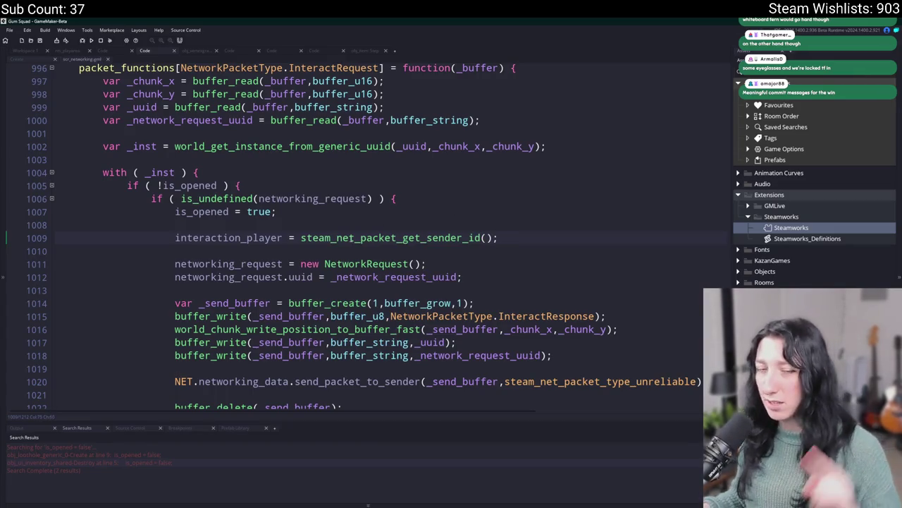
double_click(275, 237)
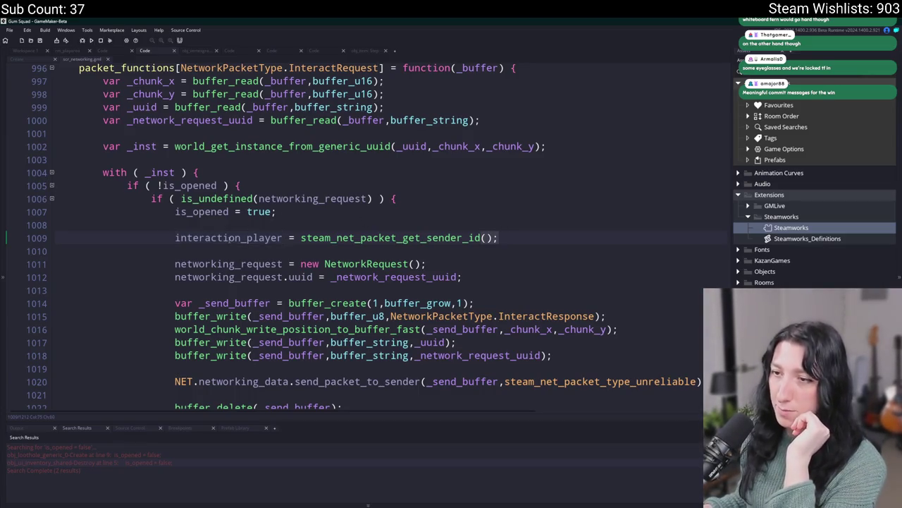
scroll(237, 240, "down", 2)
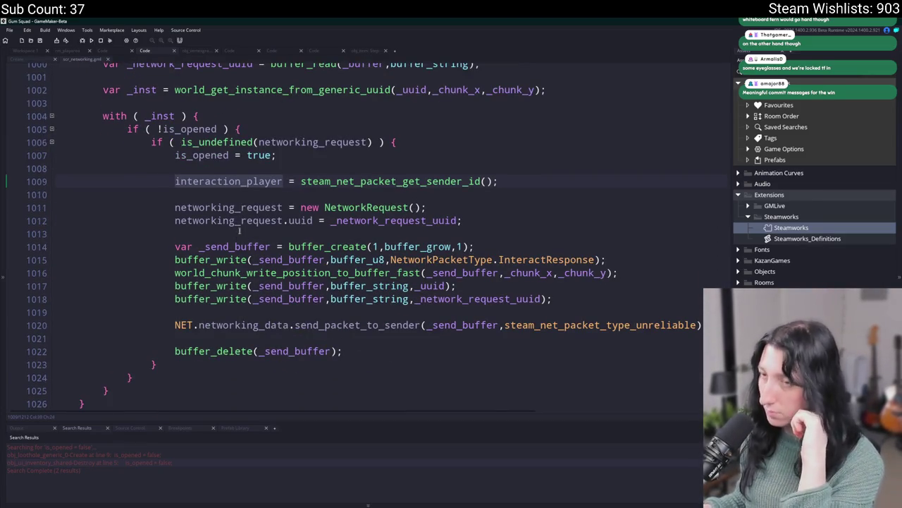
left_click(501, 181)
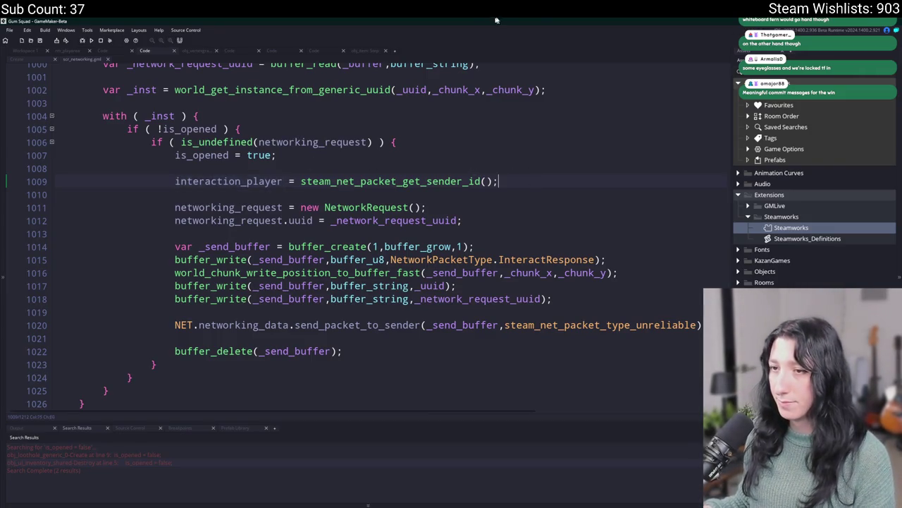
scroll(98, 73, "up", 3)
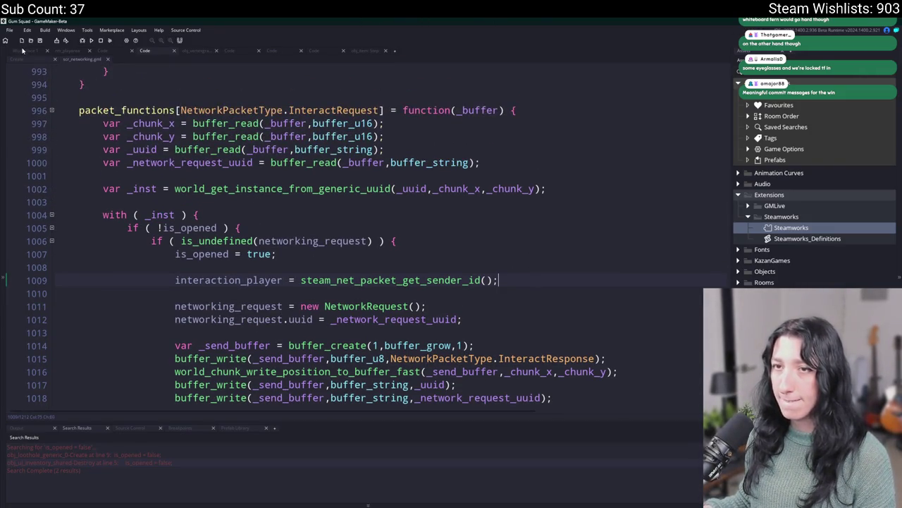
left_click(21, 54)
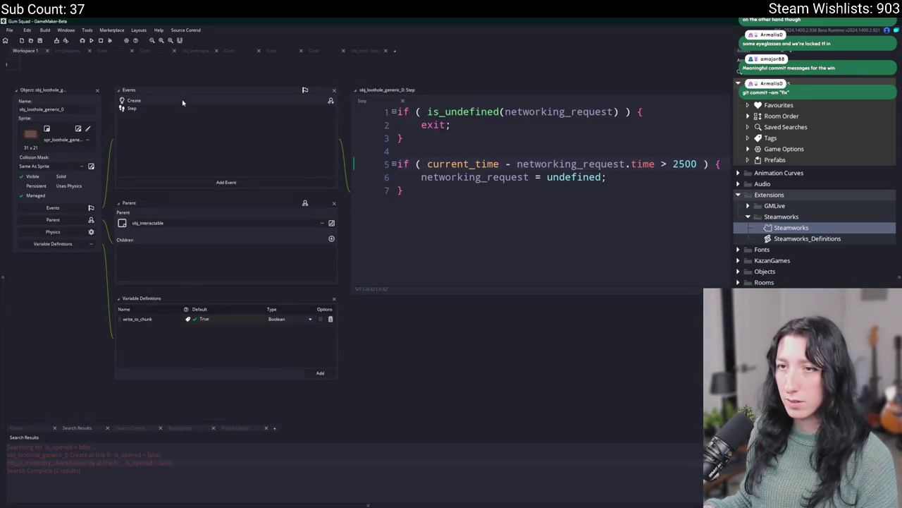
Step: Glance over the loothole Create event and scr_networking, then return to Workspace 1
left_click(182, 103)
scroll(416, 328, "down", 1)
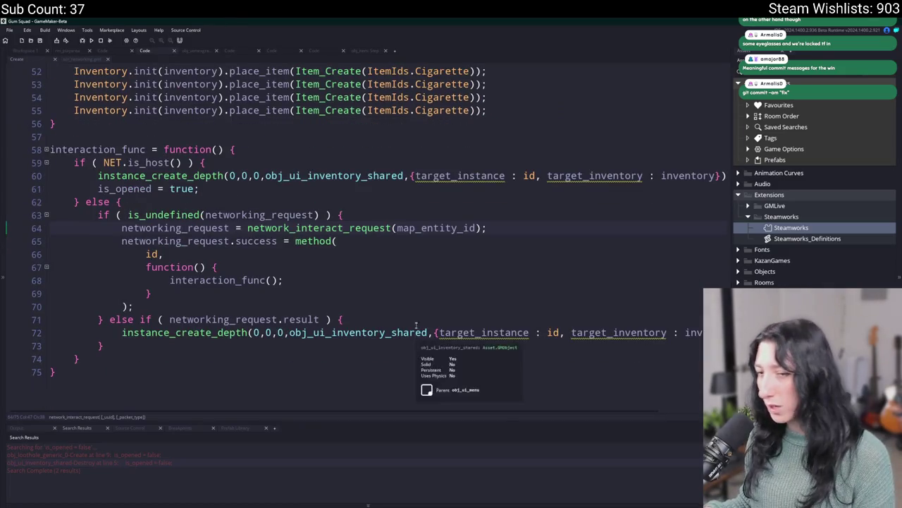
left_click(416, 327)
left_click(74, 57)
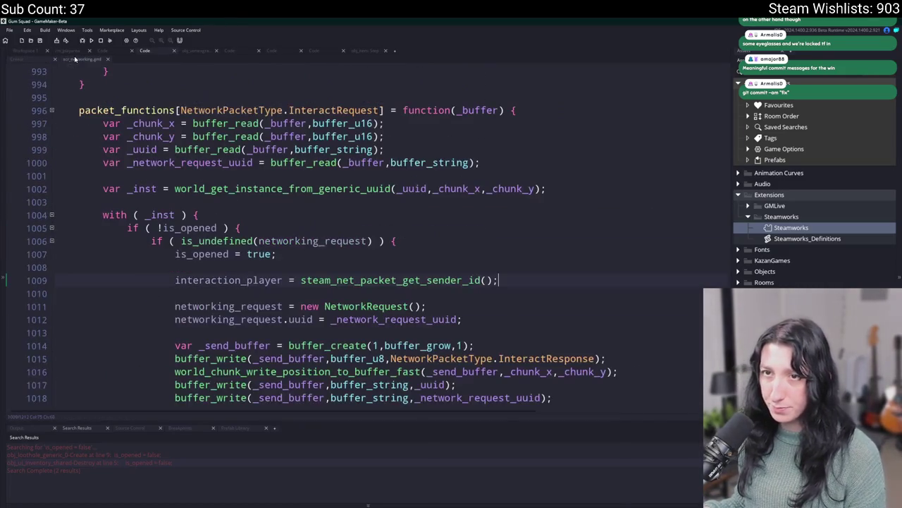
left_click(24, 51)
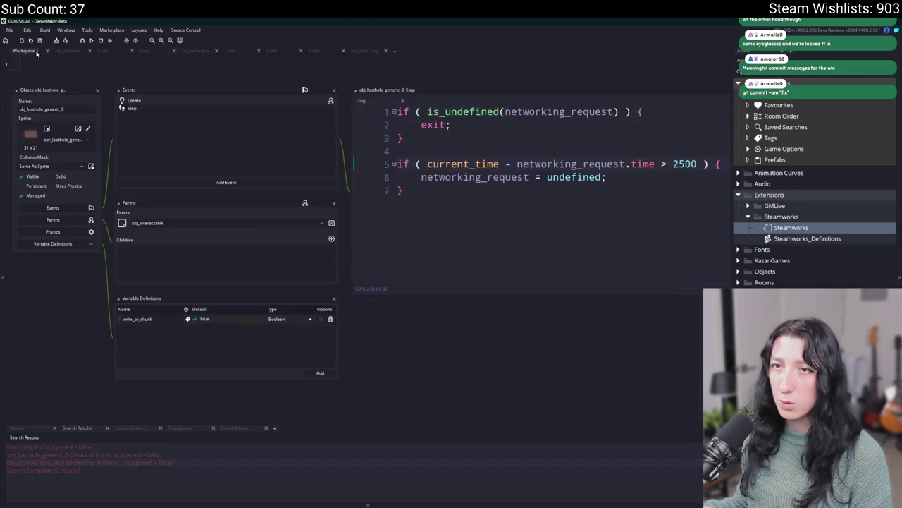
Step: Open obj_ui_inventory_shared's Destroy - Sync event and locate where is_opened is reset
key("ctrl+t")
type("shared")
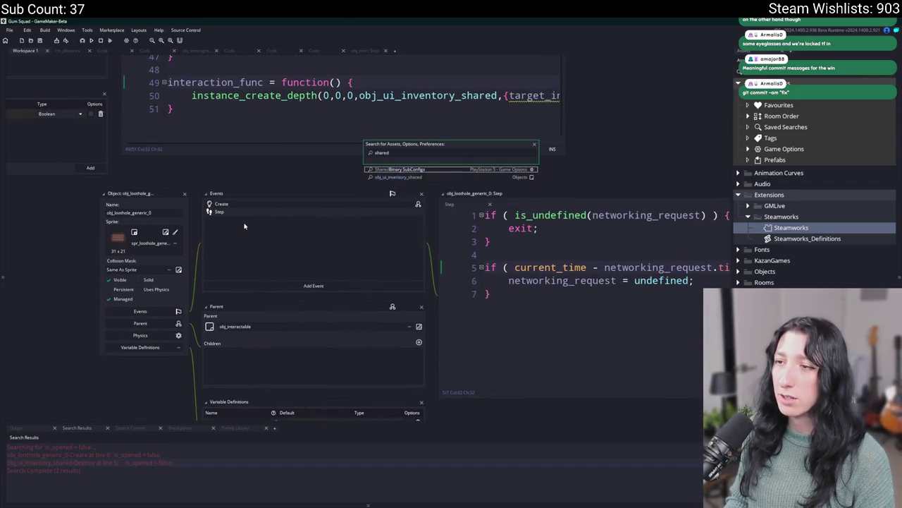
key("Return")
double_click(246, 155)
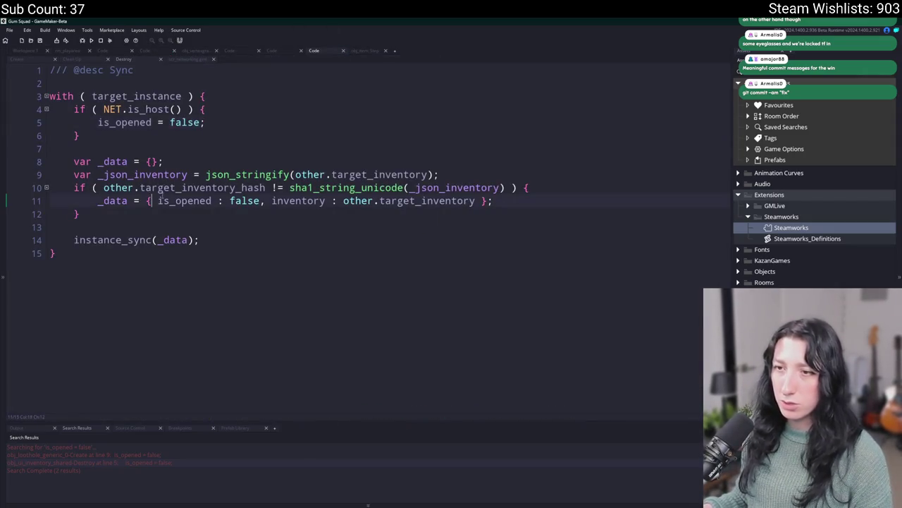
key("BackSpace")
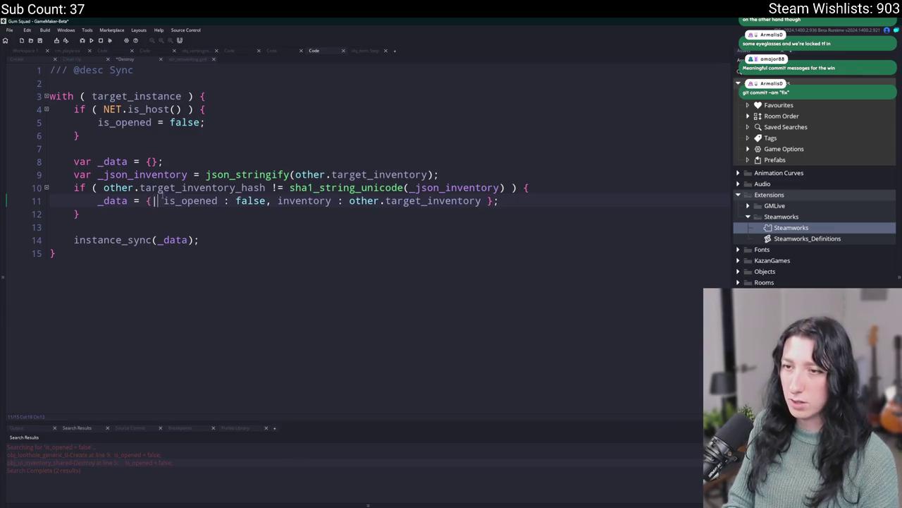
double_click(162, 200)
key("ctrl+f")
key("End")
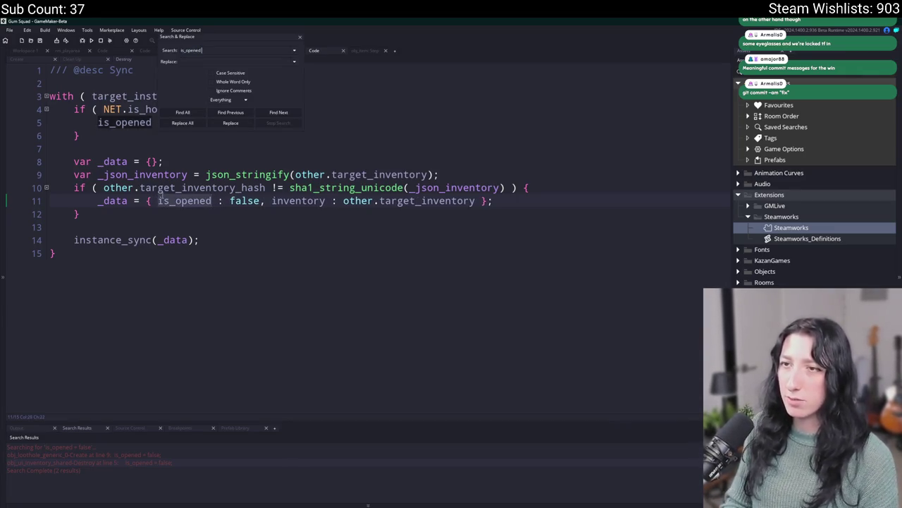
left_click(300, 38)
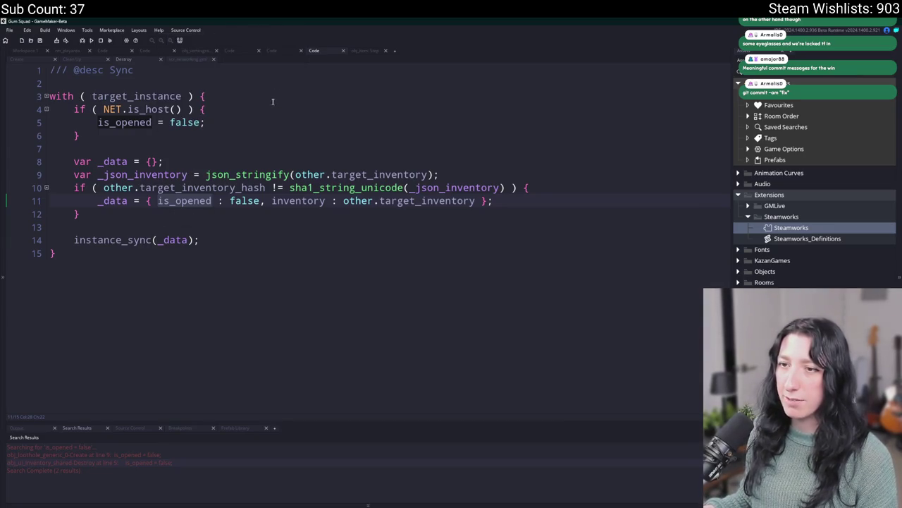
left_click(206, 109)
key("ctrl+t")
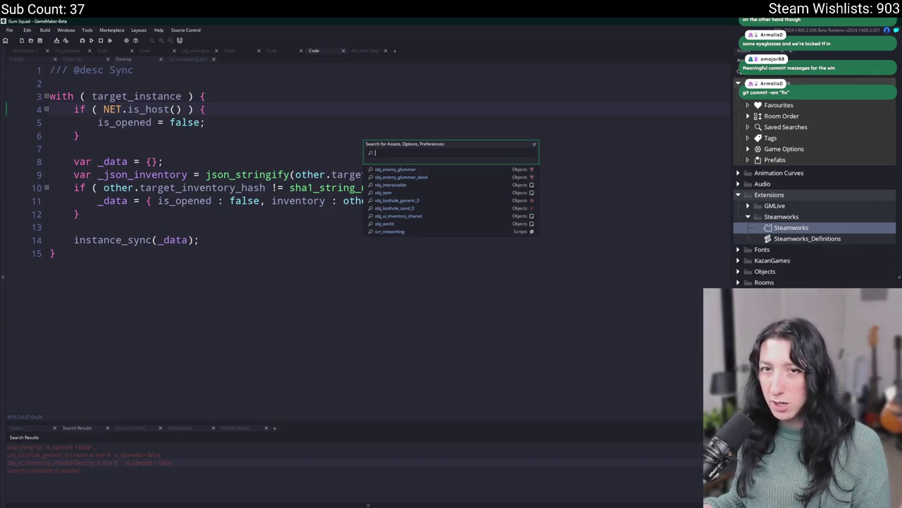
Step: Open scr_networking, find 'disconn', and place the caret at the Disconnect case near line 676
type("scr_netw")
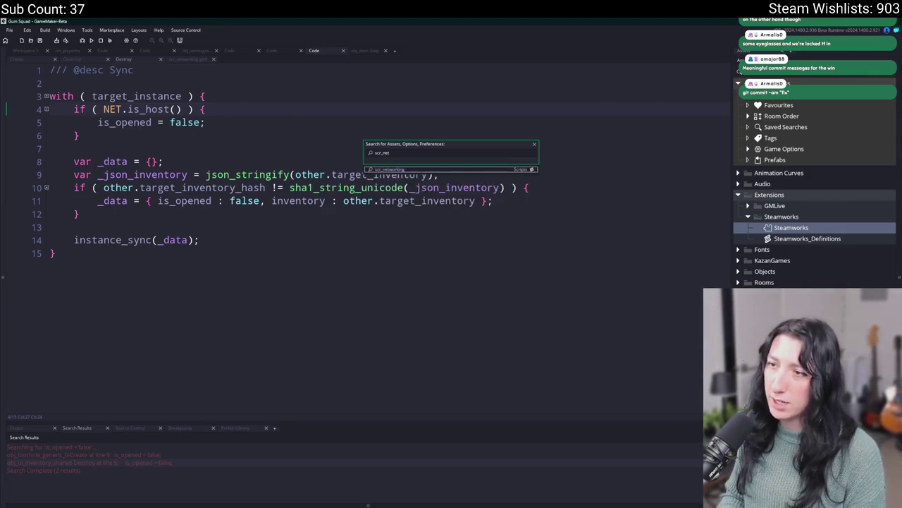
key("Return")
key("ctrl+End")
key("ctrl+f")
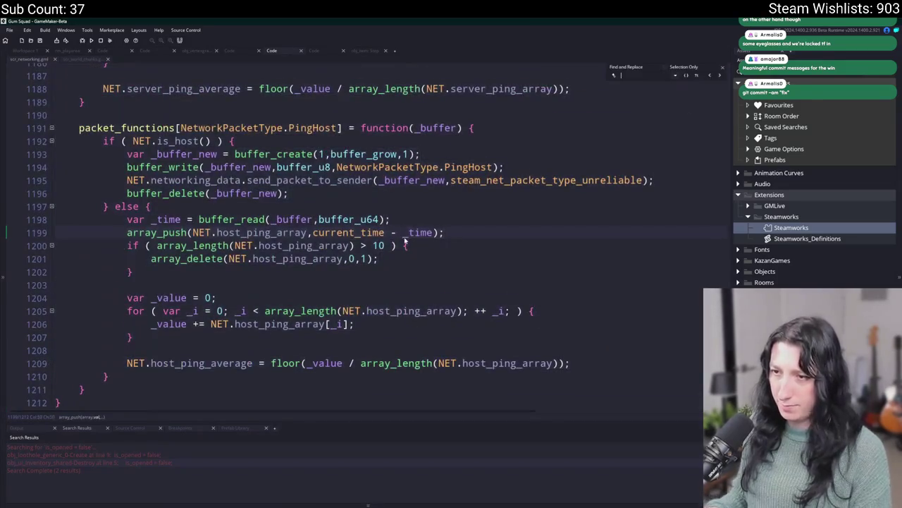
type("disconn")
left_click(723, 67)
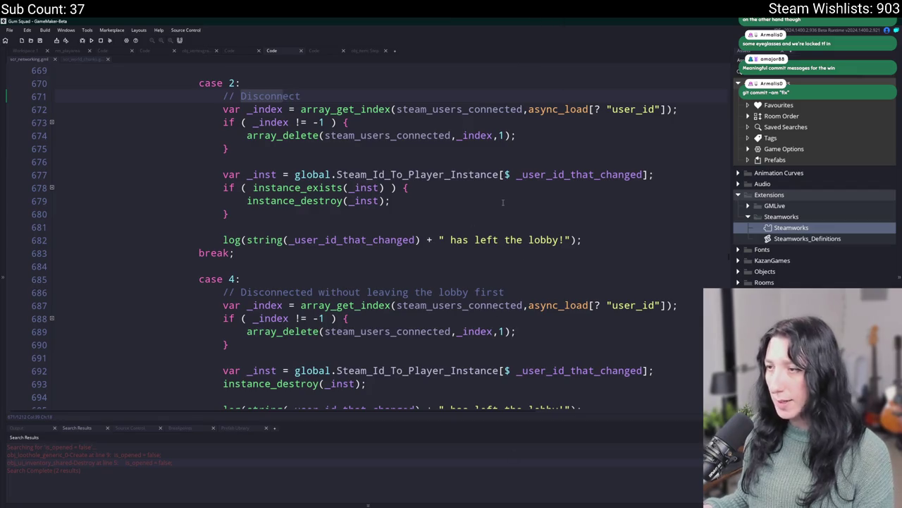
left_click(502, 161)
type("interaction_player")
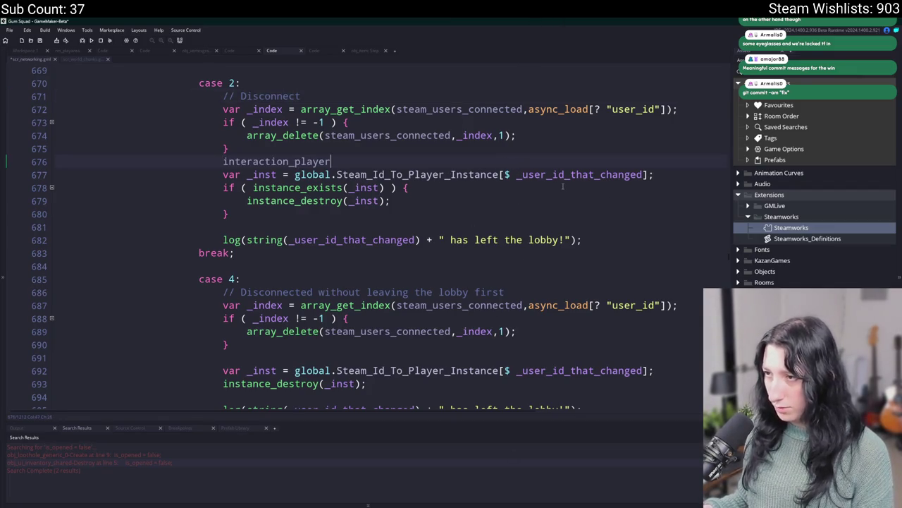
key("ctrl+BackSpace")
left_click(294, 174)
Step: Copy the player instance lookup lines and paste them into obj_loothole_generic_0's Step code
mouse_move(420, 185)
left_mouse_down()
mouse_move(245, 188)
mouse_move(223, 174)
left_mouse_up()
key("ctrl+t")
type("obj")
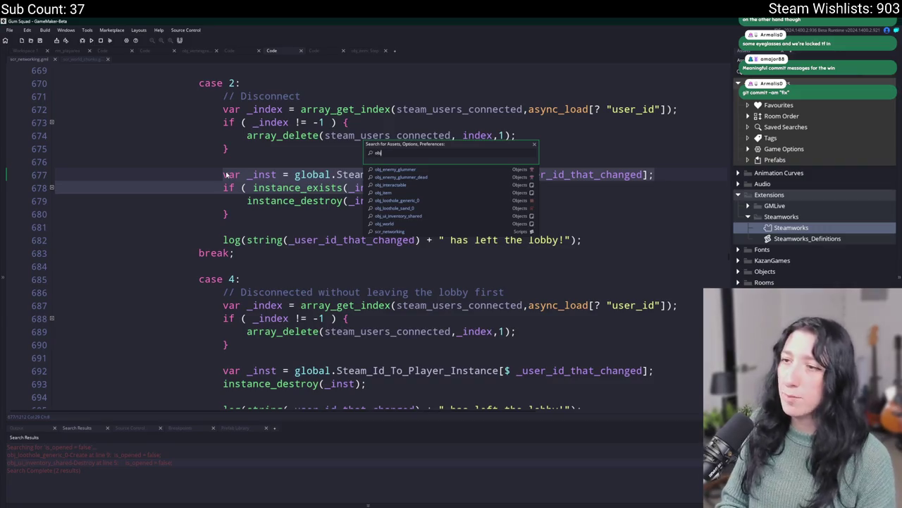
type("_loot")
key("Return")
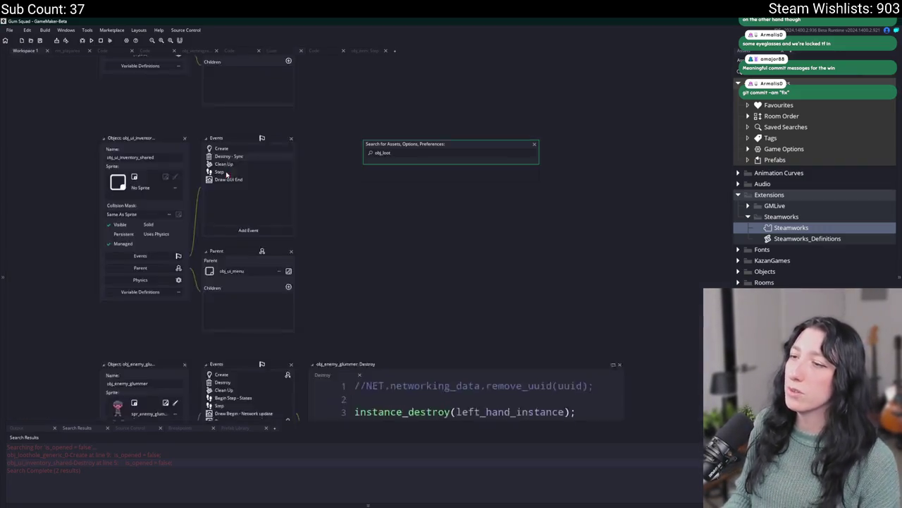
key("Down")
key("Down")
key("End")
key("Return")
key("ctrl+v")
Step: Move the pasted player lookup lines to the top of the Step code
left_click(409, 236)
key("shift+Tab")
key("shift+Tab")
key("shift+Tab")
mouse_move(515, 240)
left_mouse_down()
mouse_move(256, 237)
mouse_move(240, 215)
left_mouse_up()
left_click_drag(642, 144, 730, 145)
left_click(204, 216)
key("ctrl+shift+End")
key("ctrl+c")
key("Delete")
key("BackSpace")
key("ctrl+Home")
key("Return")
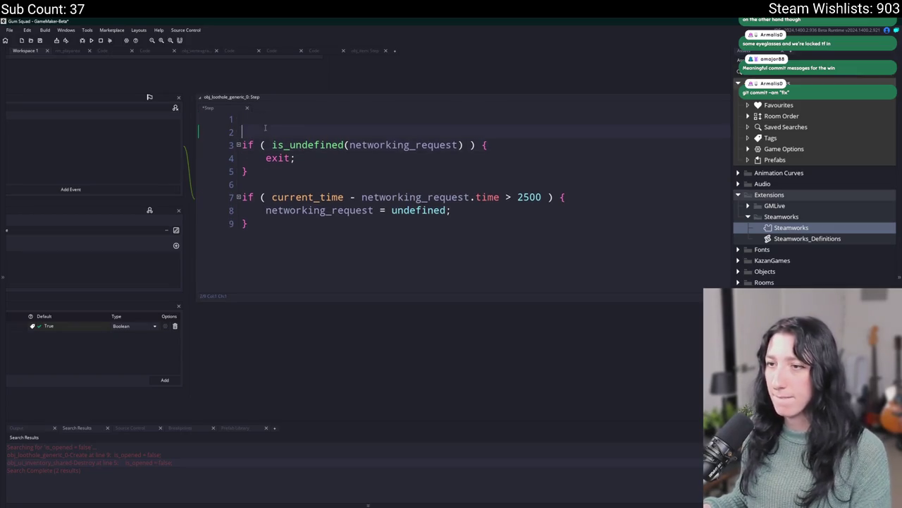
key("ctrl+v")
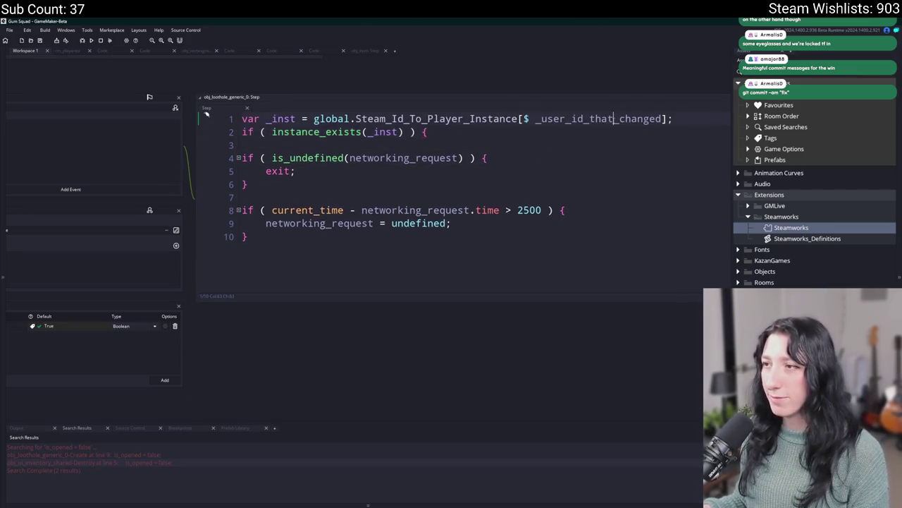
Step: Rename the lookup variable on line 1 to interaction_player, copied from the Create event
double_click(613, 119)
type("player_")
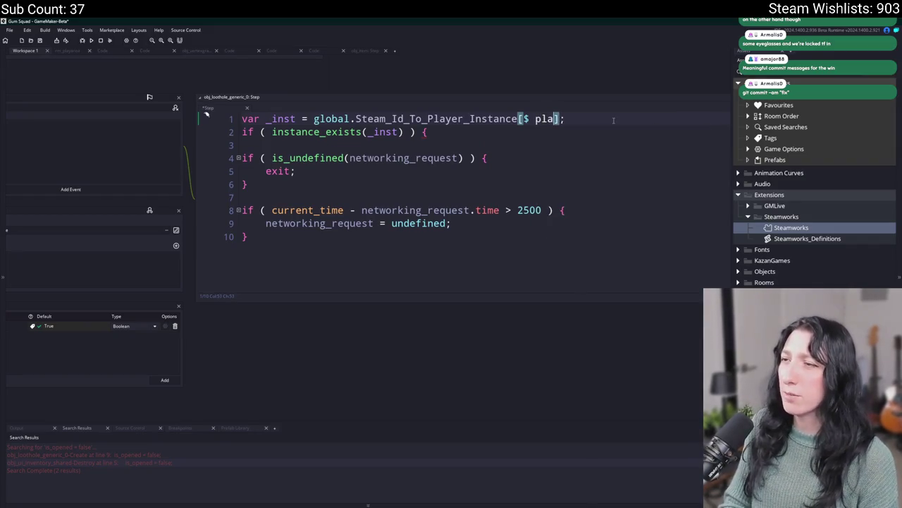
key("Return")
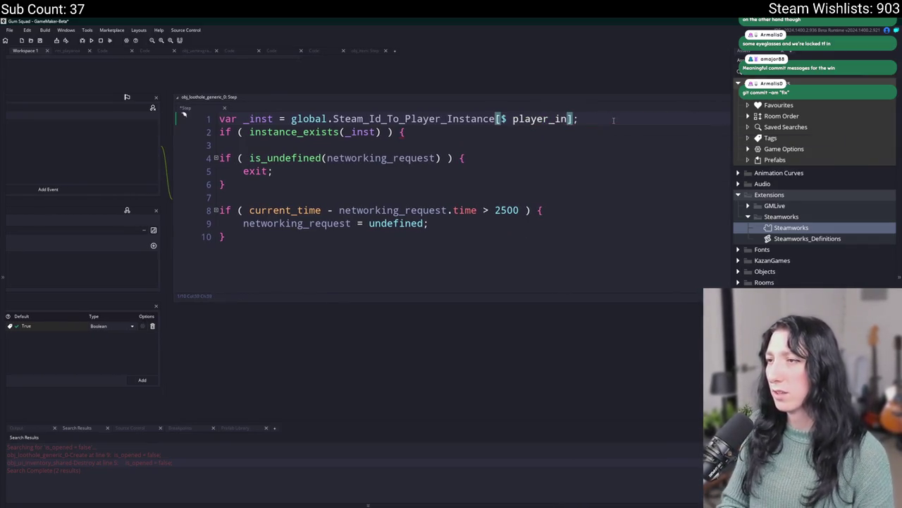
type("teracted")
key("BackSpace")
key("BackSpace")
type("ion")
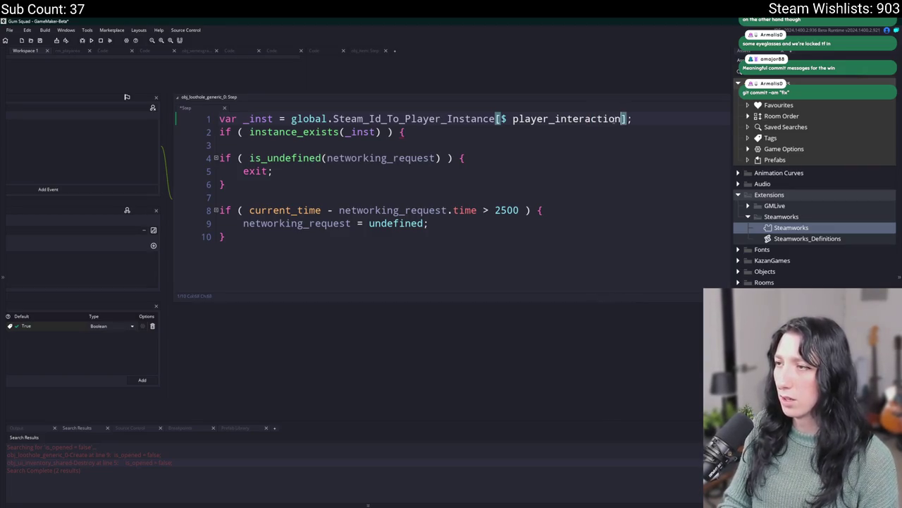
left_click(60, 160)
scroll(386, 235, "up", 10)
left_click(148, 83)
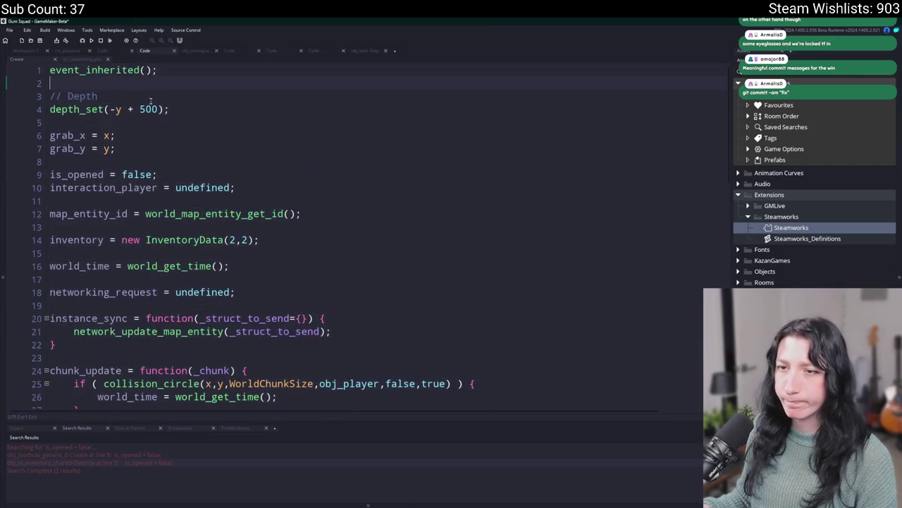
double_click(106, 188)
key("ctrl+c")
left_click(32, 51)
double_click(630, 109)
key("ctrl+v")
Step: Wrap the lookup code in an if ( interaction_player != undefined ) block
left_click(284, 110)
key("Return")
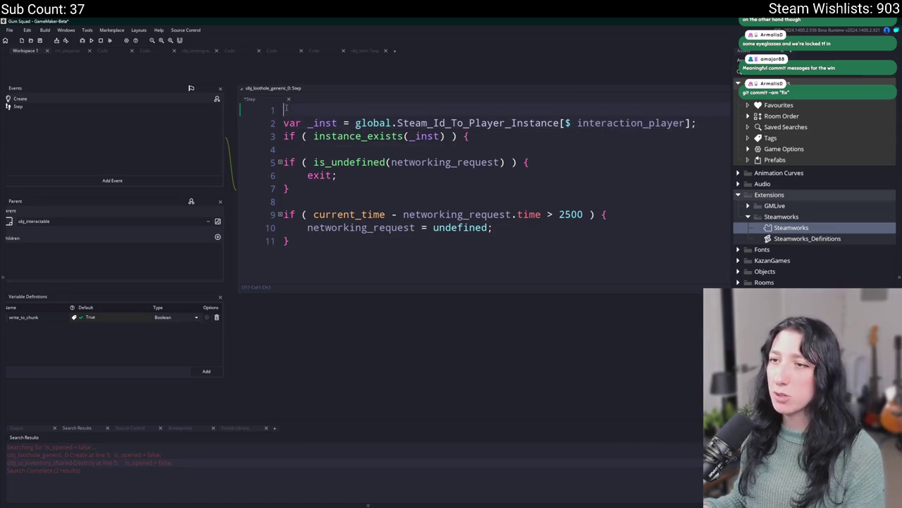
type("if ( interaction_player != undefined ) {")
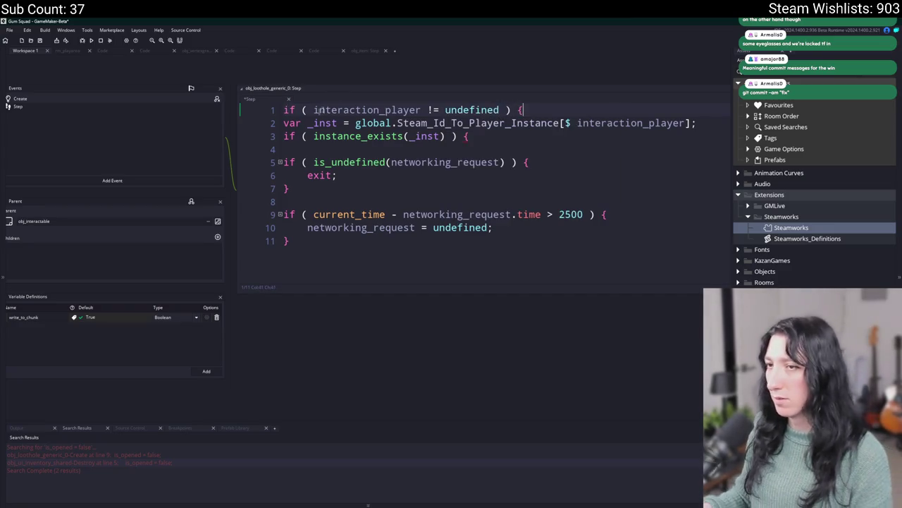
key("Return")
type("}")
mouse_move(510, 136)
left_mouse_down()
mouse_move(278, 112)
mouse_move(278, 123)
left_mouse_up()
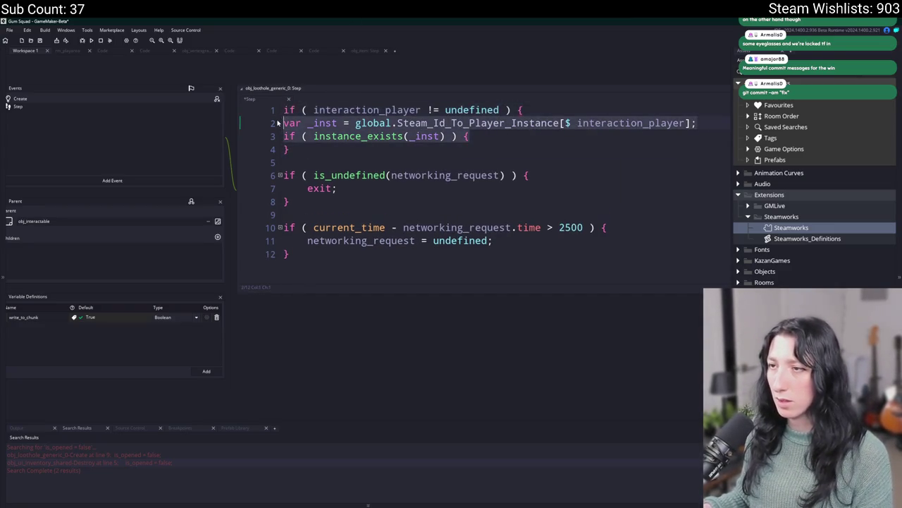
key("Tab")
left_click(517, 136)
key("Return")
type("}")
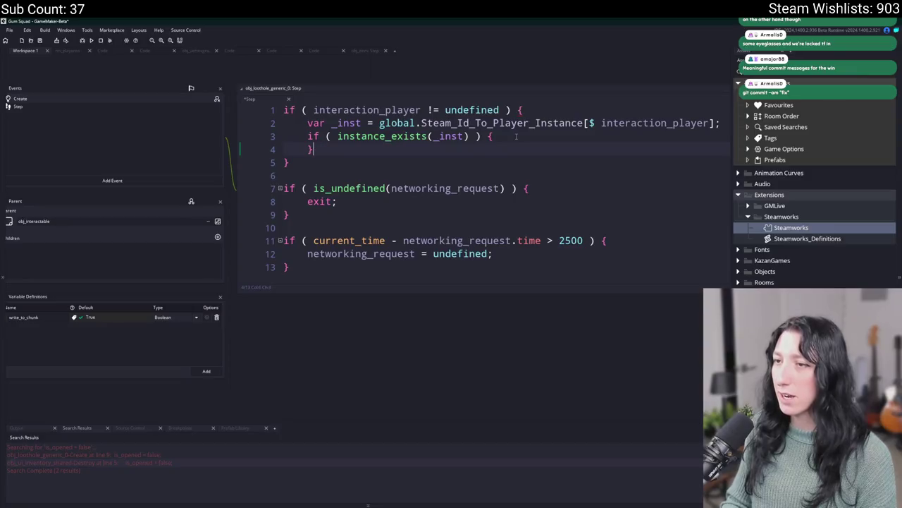
Step: Negate the instance_exists check and set interaction_player = undefined and is_opened = false inside it
left_click(336, 136)
type("!")
left_click(523, 138)
key("Return")
type("interaction_player = undefin")
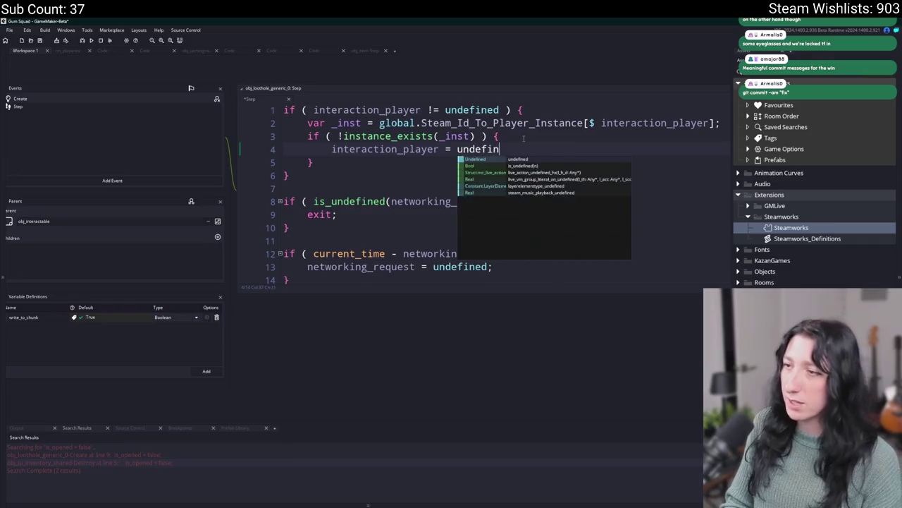
type("dekd;")
key("Return")
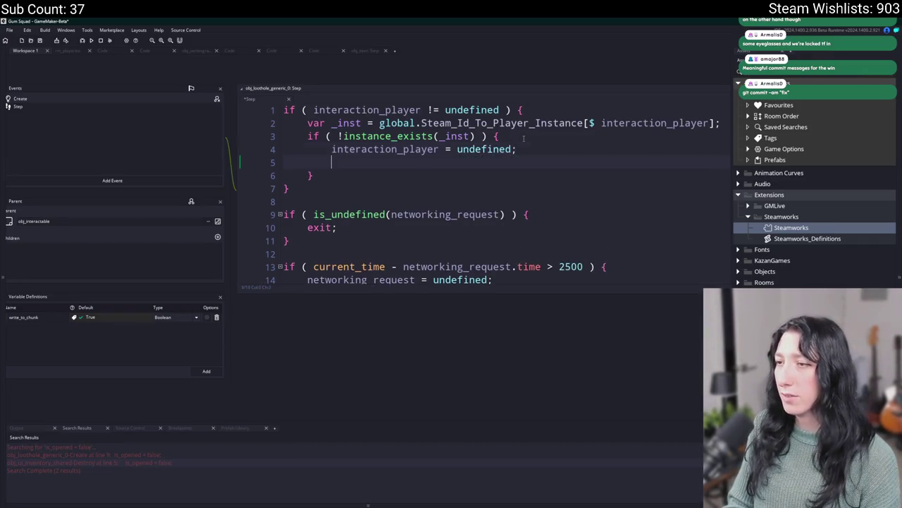
type("is_open = fals")
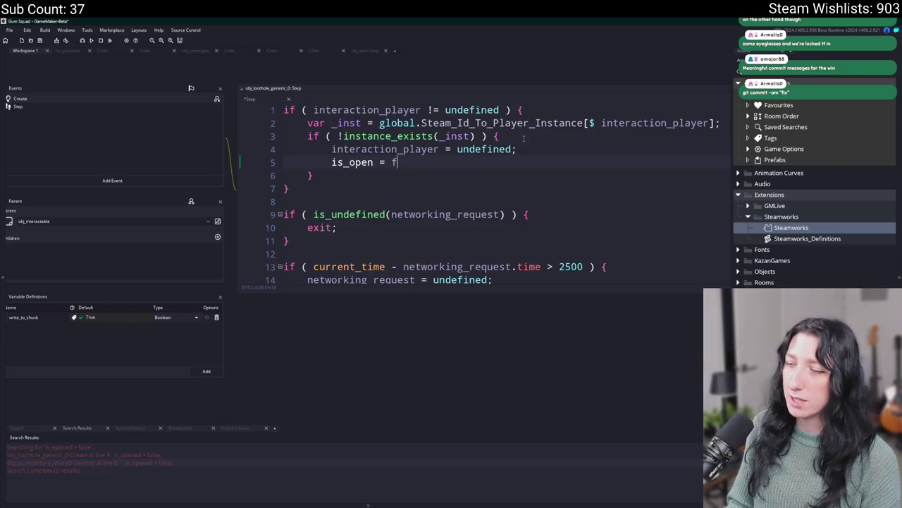
key("BackSpace")
key("BackSpace")
key("BackSpace")
type("ed = false;")
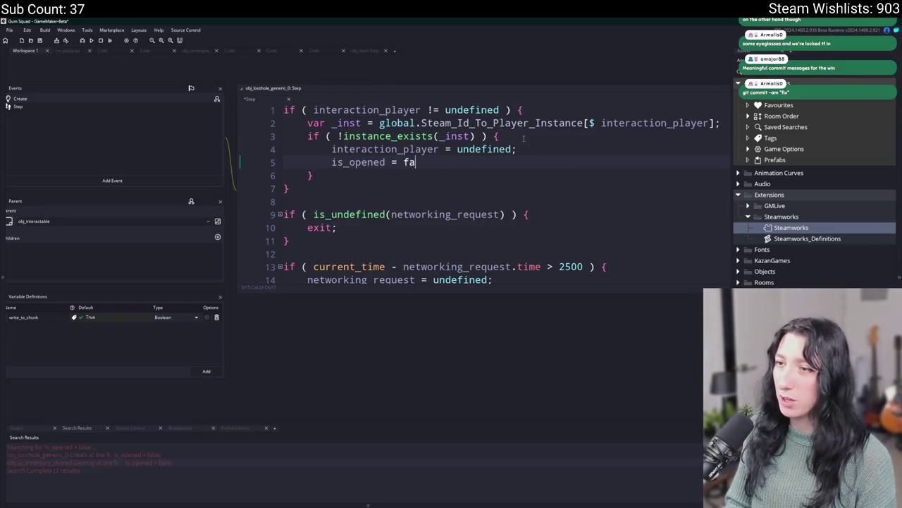
key("alt+Tab")
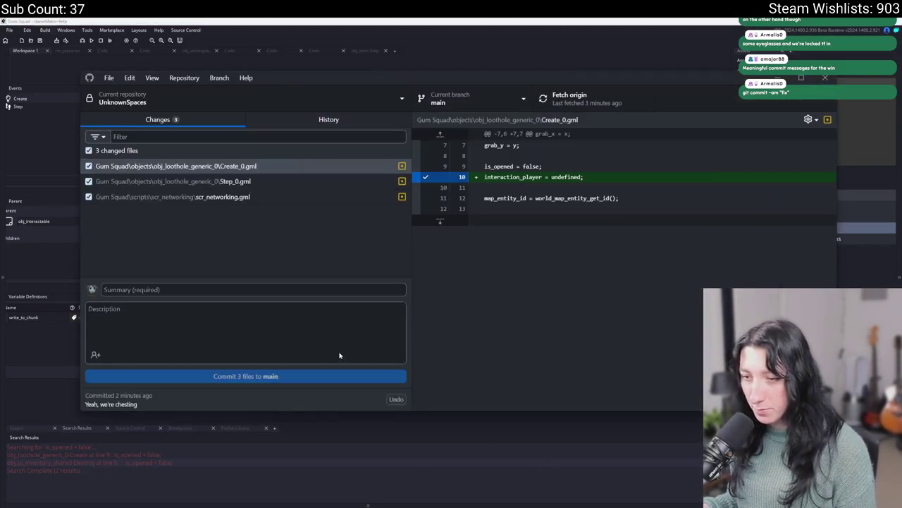
Step: Commit the three changed files to main as 'We got fweaky' and push to origin
type("We ")
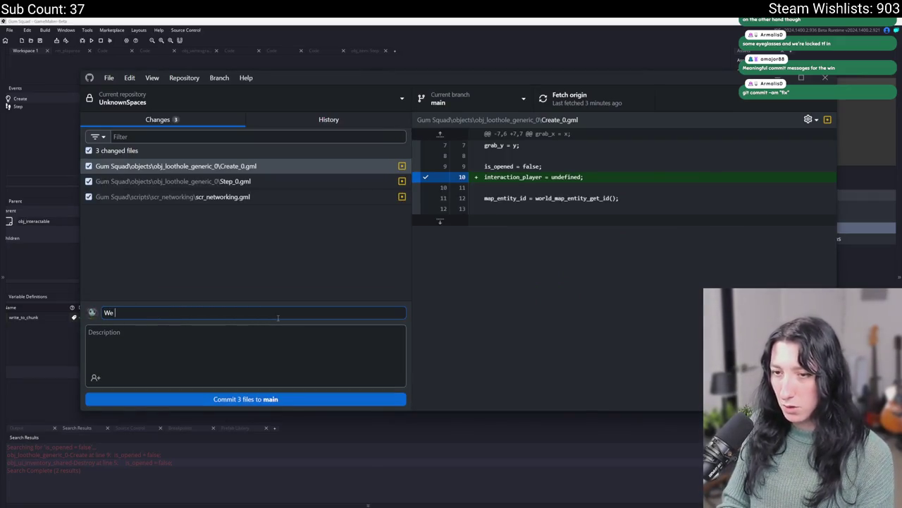
type("got fwe")
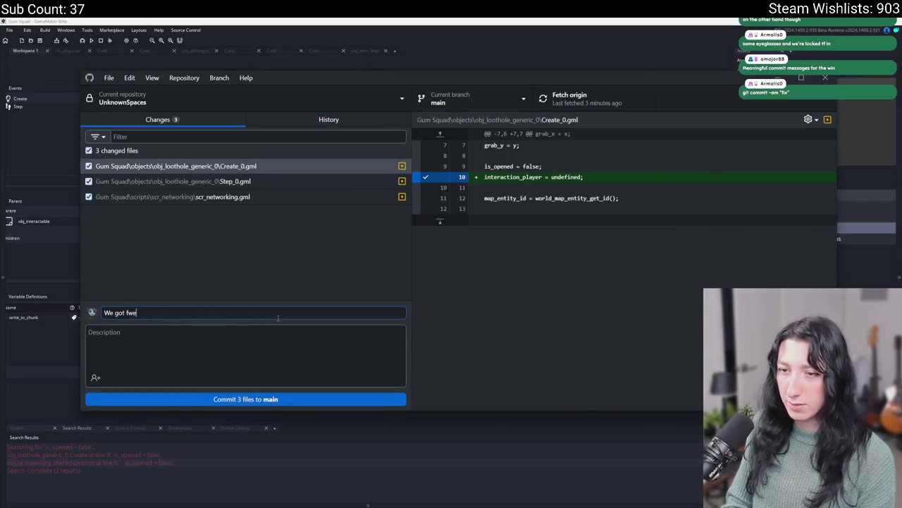
left_click(246, 399)
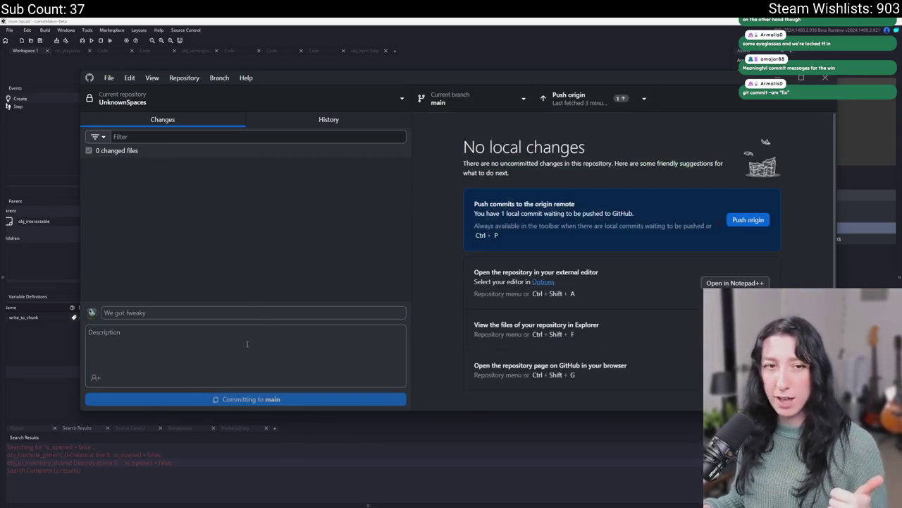
left_click(568, 98)
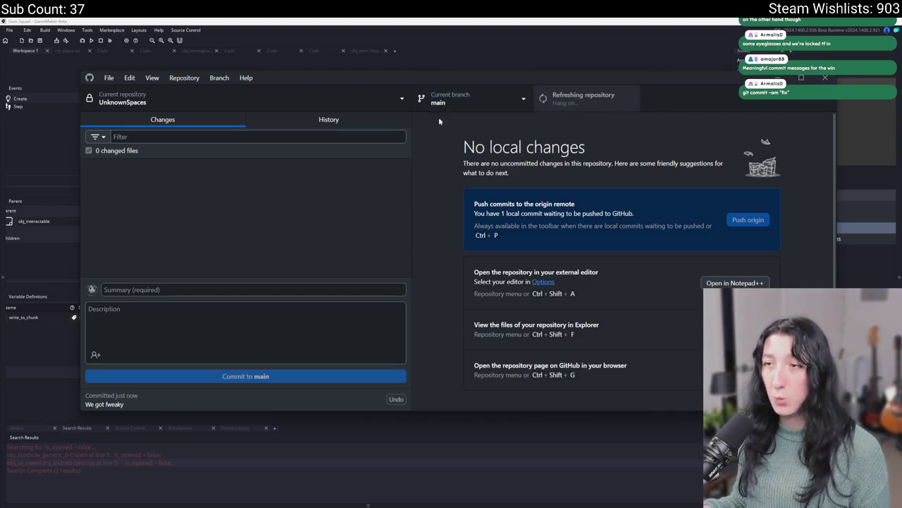
left_click(395, 24)
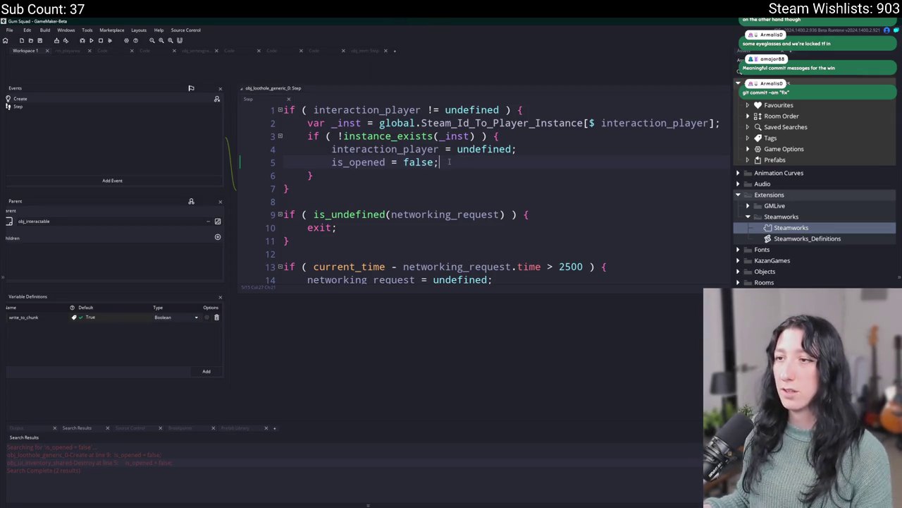
Step: Nest the player-reset code inside if ( NET.is_host() ) and commit it as 'Update Step_0.gml'
scroll(474, 176, "down", 1)
scroll(493, 166, "up", 1)
left_click(527, 152)
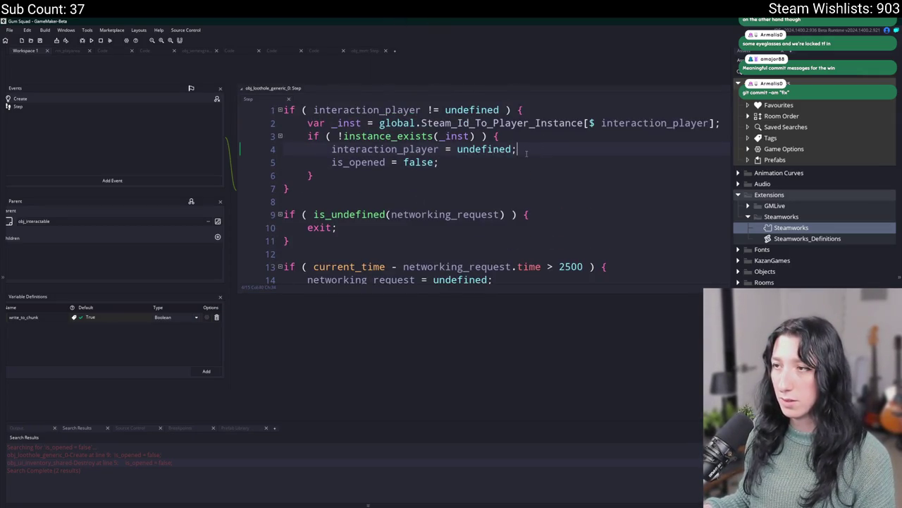
left_click(285, 110)
key("Return")
key("Up")
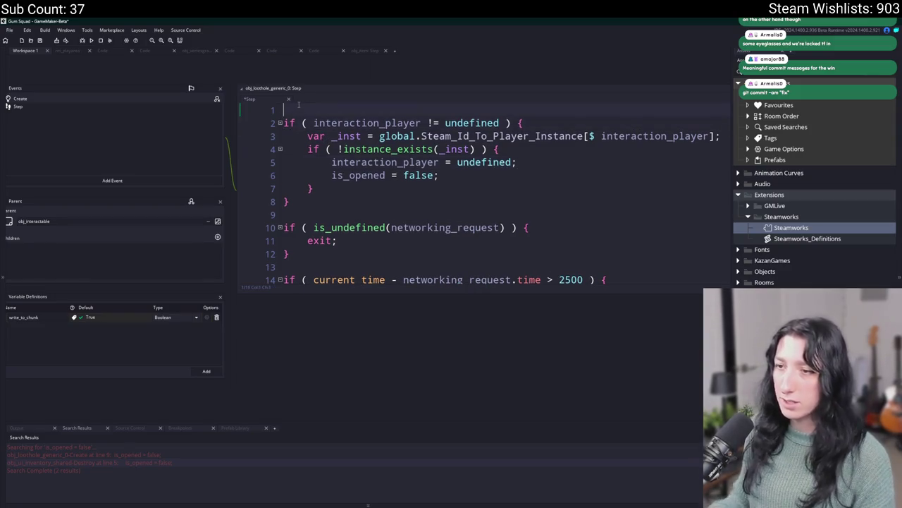
type("if ( NET.is_host() ) {")
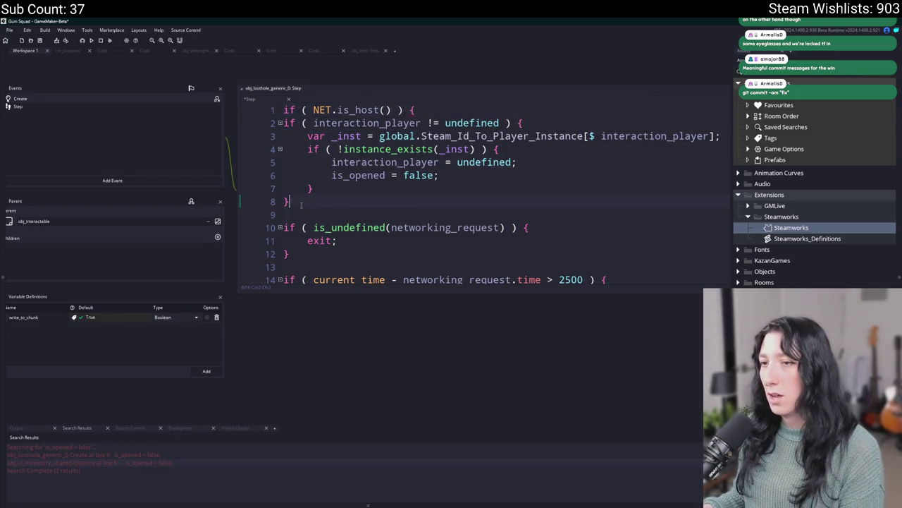
key("Return")
type("}")
left_click_drag(301, 204, 283, 124)
key("Tab")
left_click(403, 162)
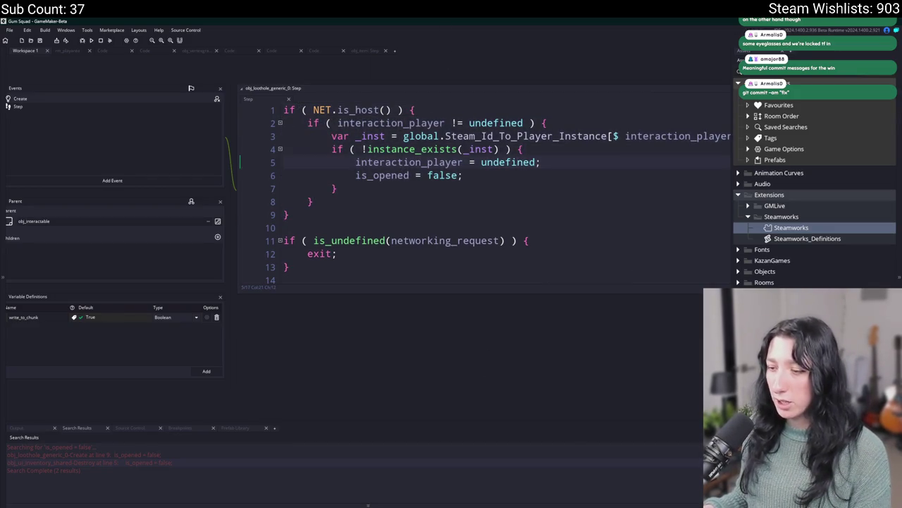
key("alt+Tab")
left_click(199, 376)
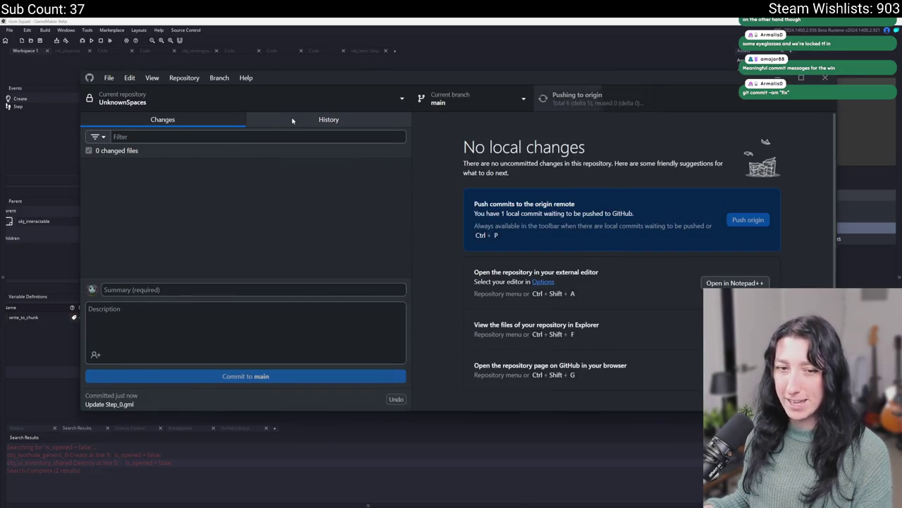
Step: Review the commit history in GitHub Desktop while the push finishes, then return to GameMaker
left_click(352, 120)
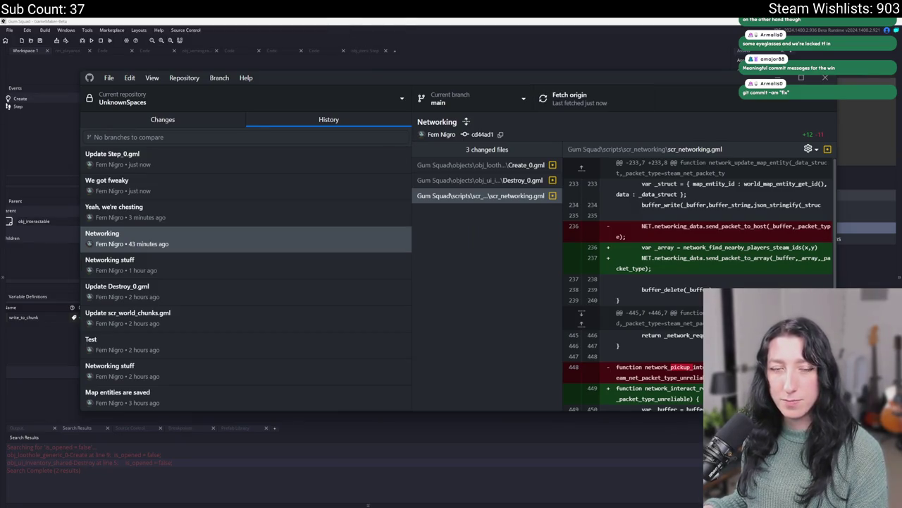
left_click(336, 19)
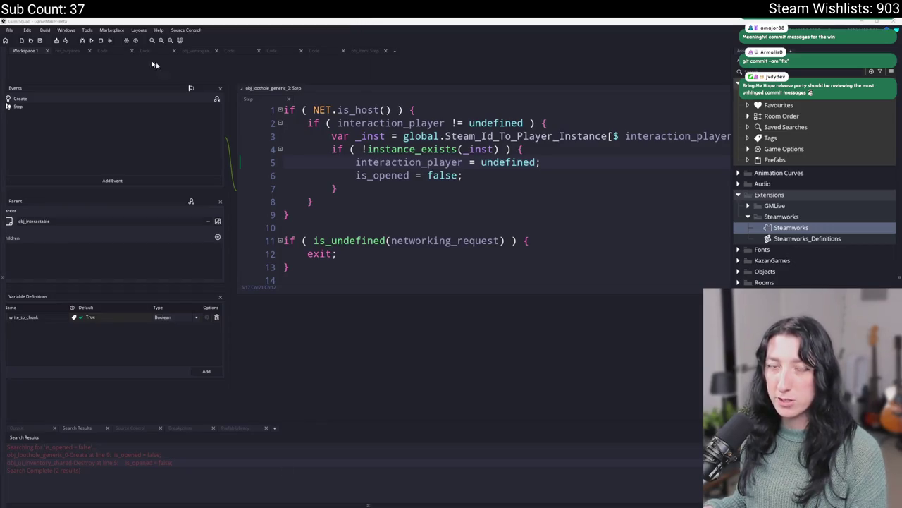
Step: Build and run the game with F5 to test the host-only chest reset
left_click_drag(261, 131, 404, 213)
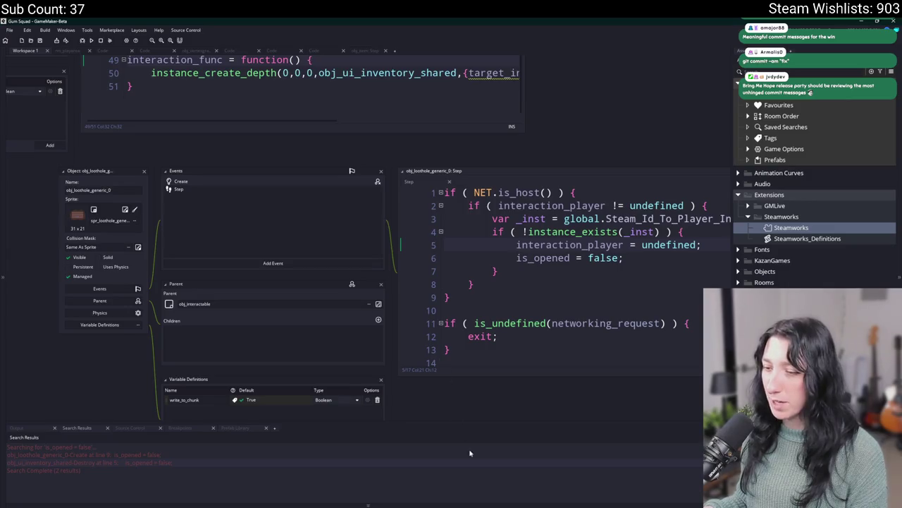
key("F5")
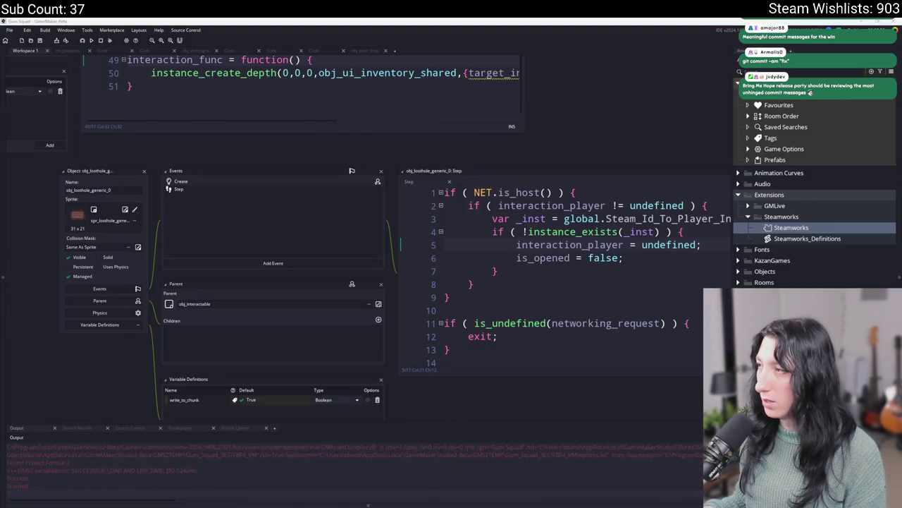
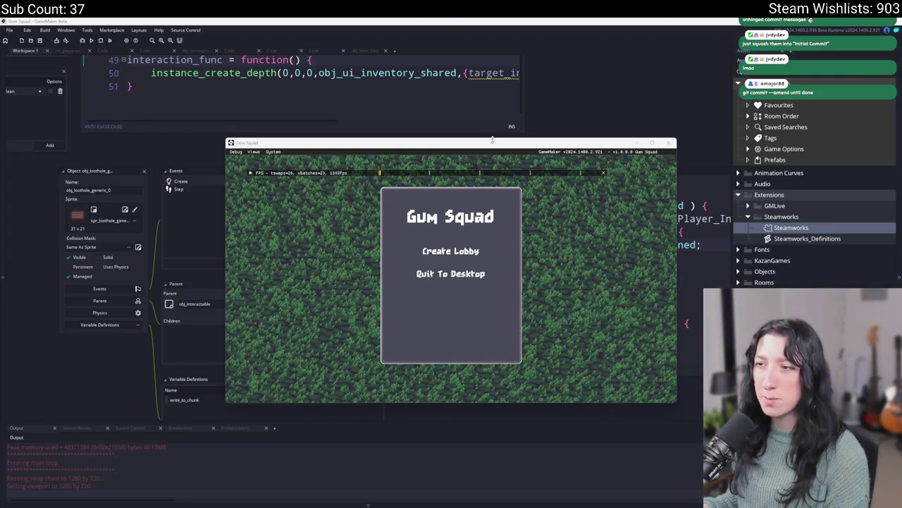
Step: Maximize the Gum Squad window and join the second test player's game via the Steam overlay
key("super+Up")
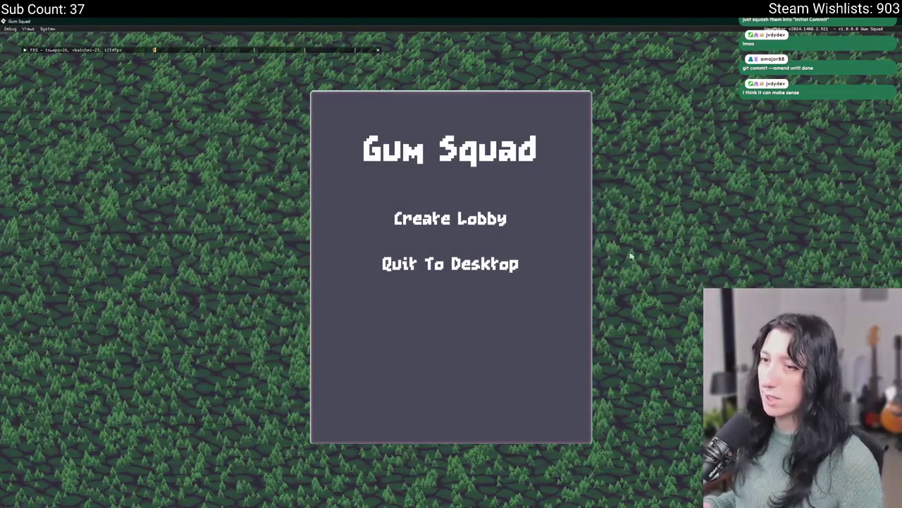
key("shift+Tab")
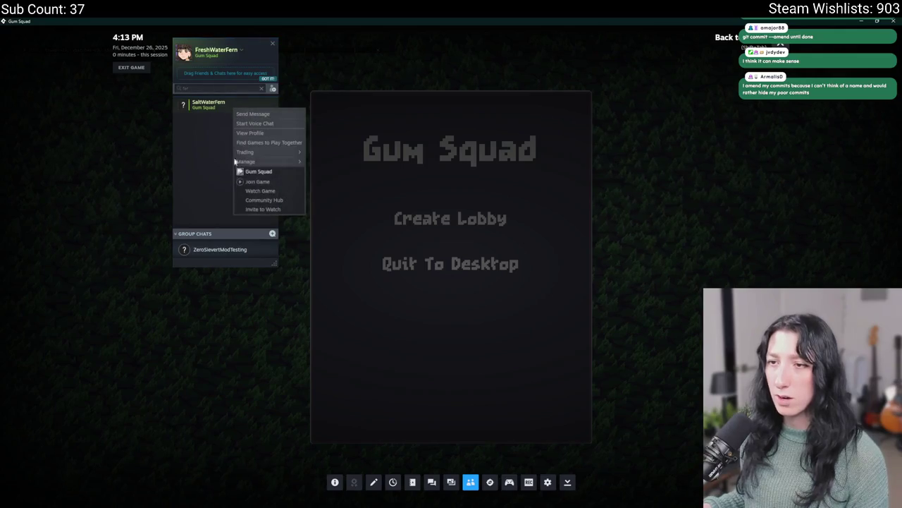
left_click(292, 177)
key("shift+Tab")
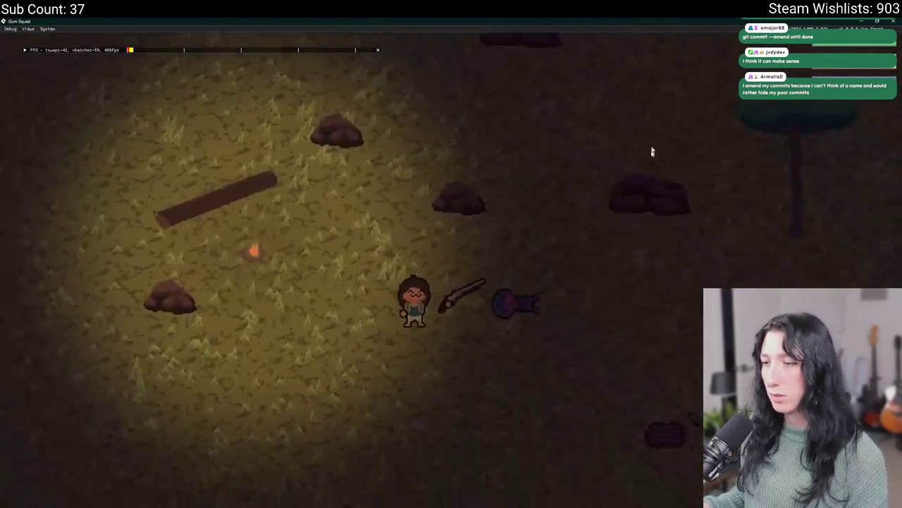
Step: Walk down-right to the chest, then open and close its shared inventory
key("s")
key("d")
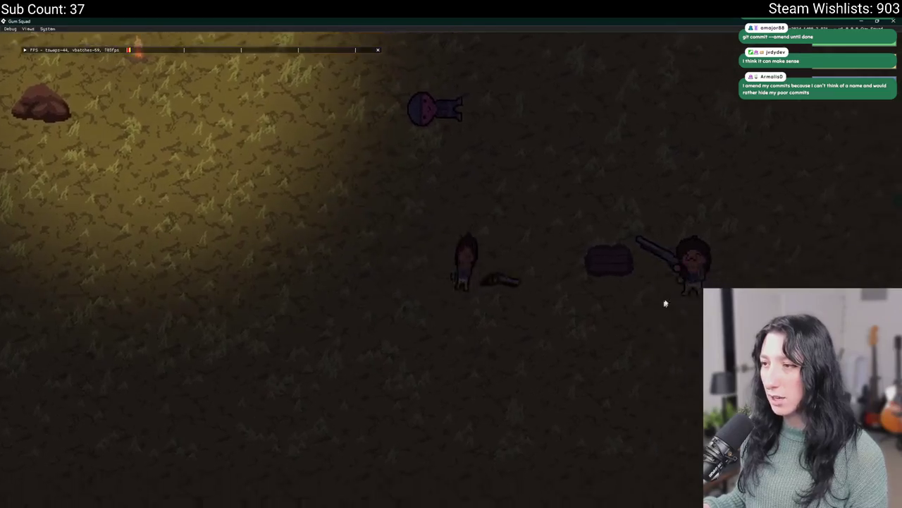
key("Tab")
key("Tab")
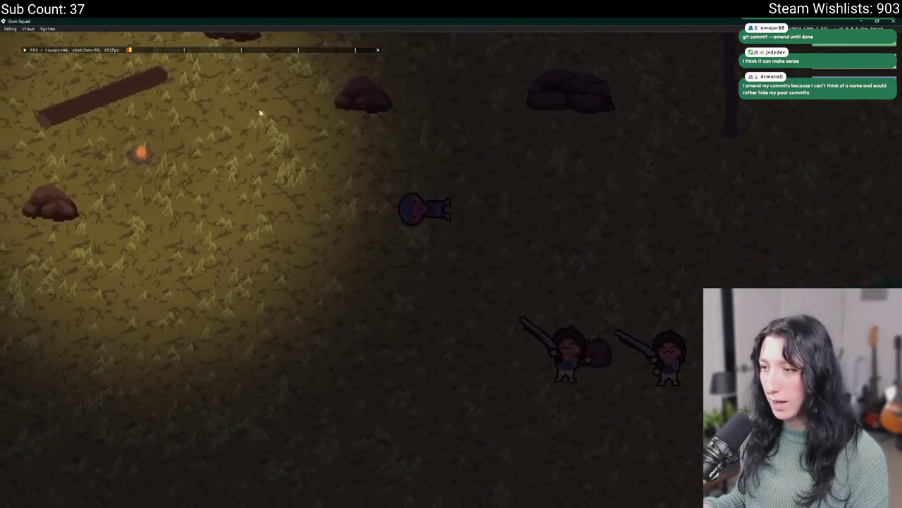
key("Tab")
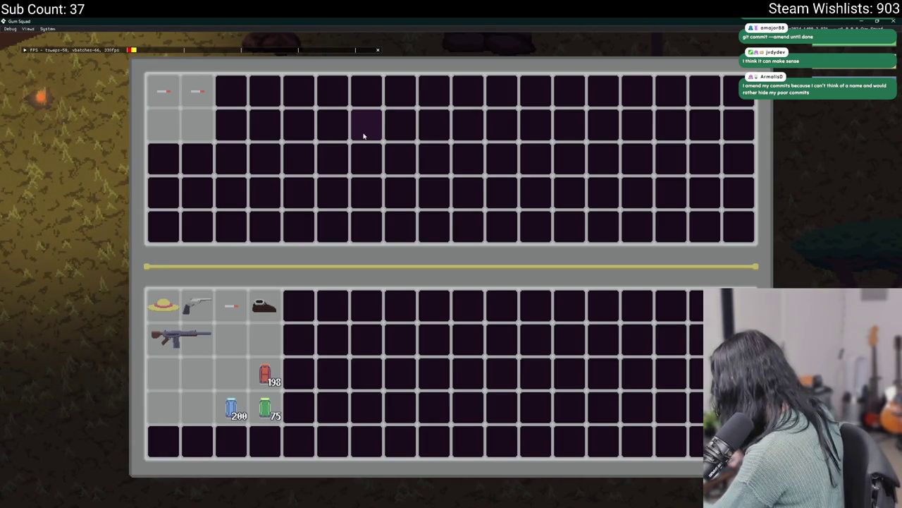
key("Tab")
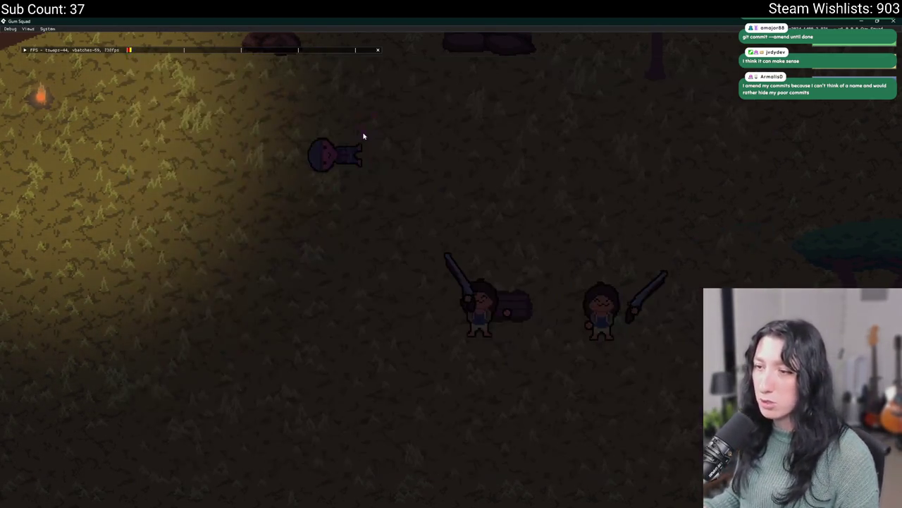
Step: Walk the character around the chest in all directions
key("a")
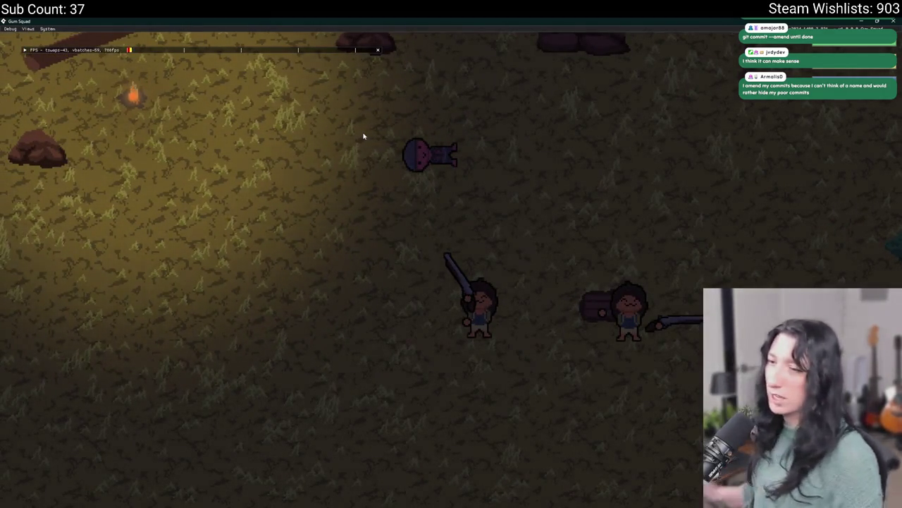
key("d")
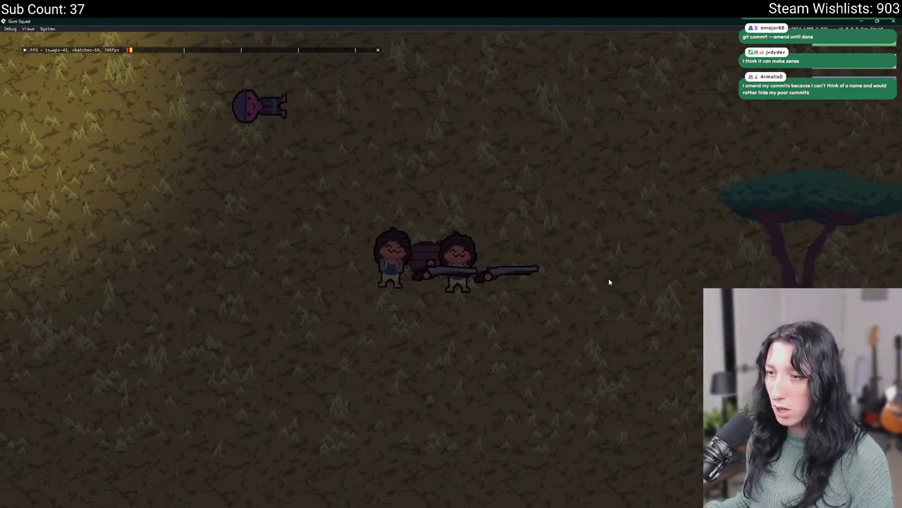
key("w")
key("a")
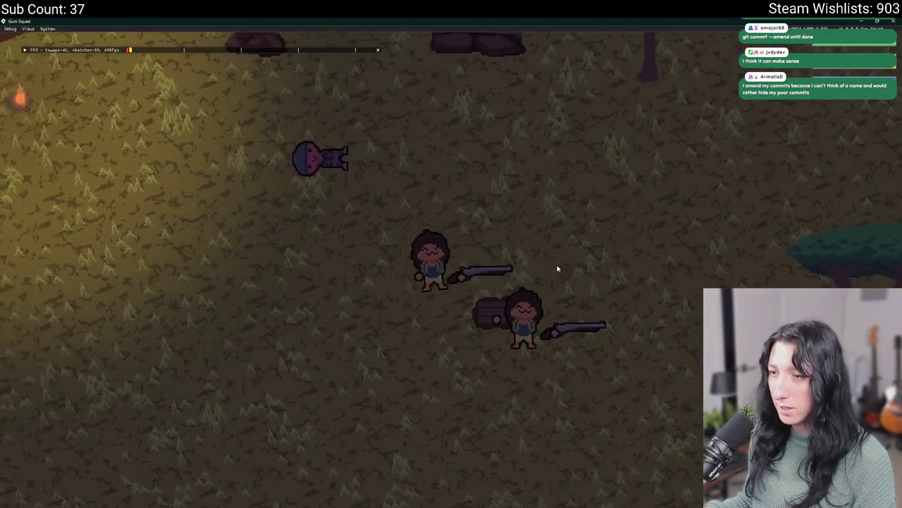
key("d")
key("a")
key("s")
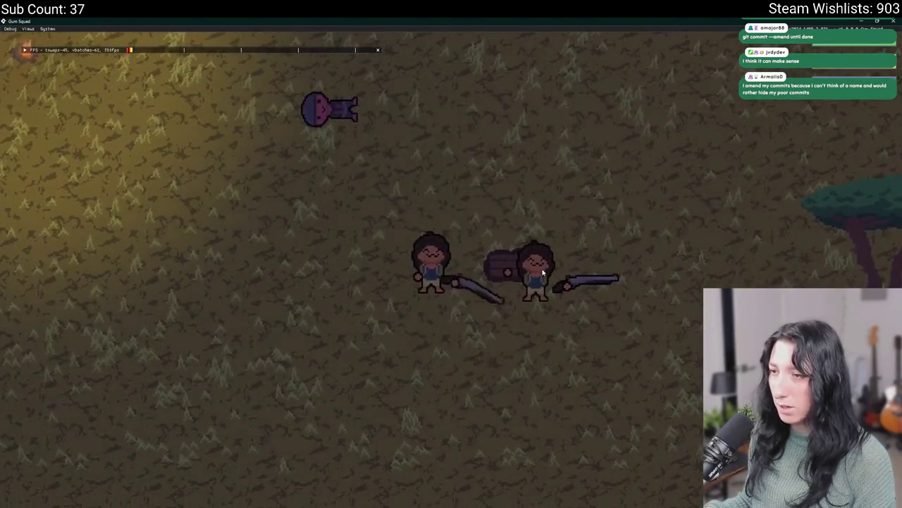
key("d")
key("w")
key("a")
key("d")
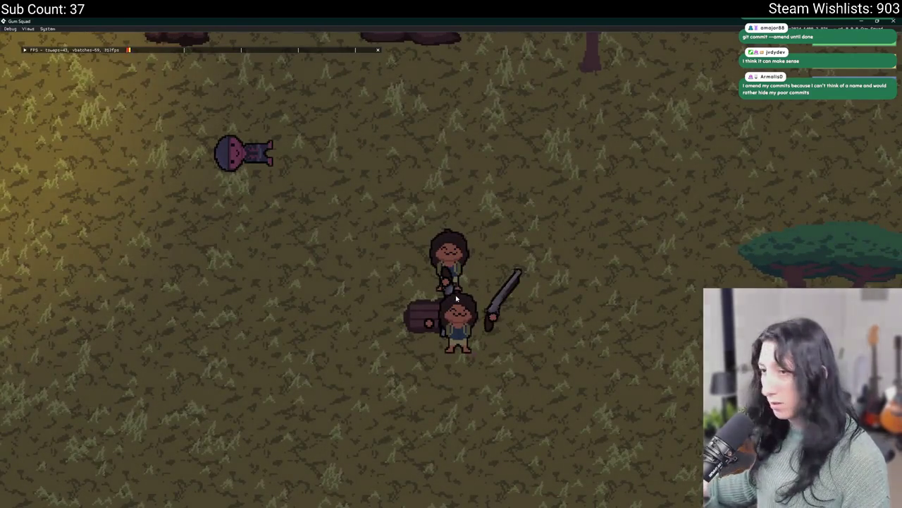
Step: Return to the chest, reopen the shared inventory, walk onto the other player, and leave the game
key("a")
key("d")
key("a")
key("s")
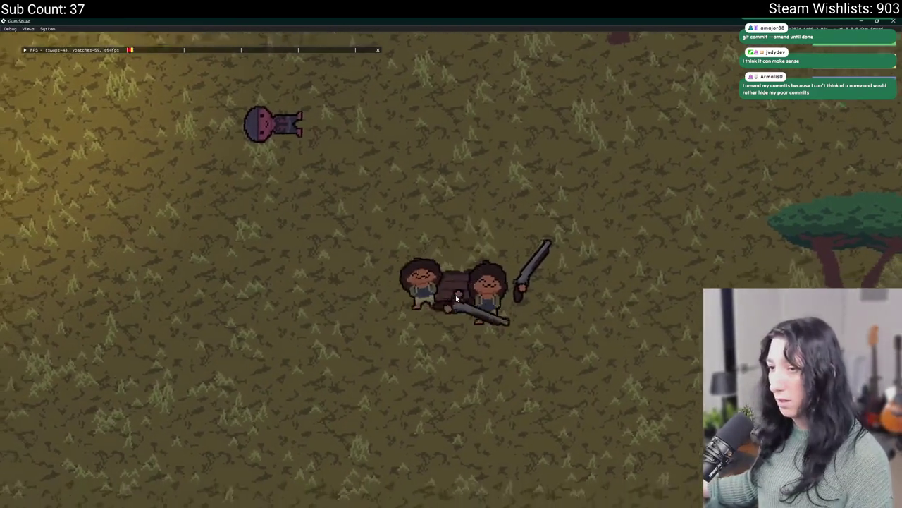
key("i")
key("i")
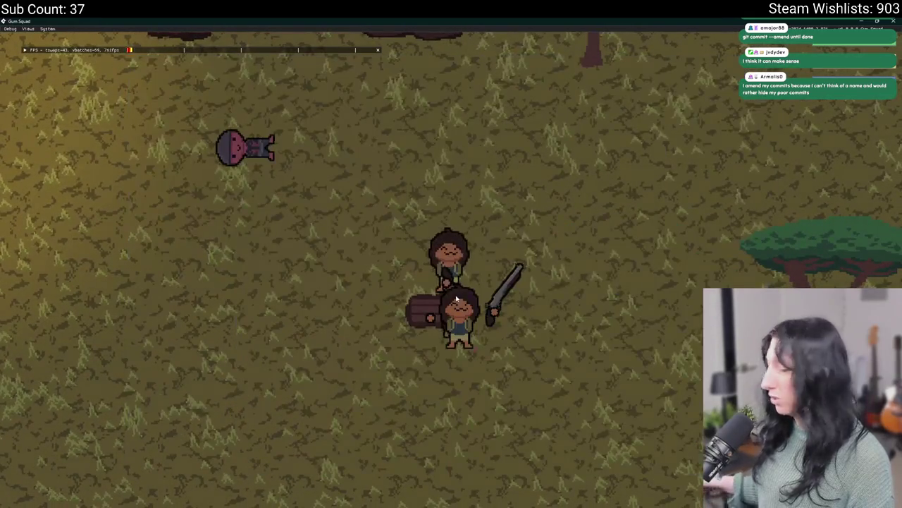
key("w")
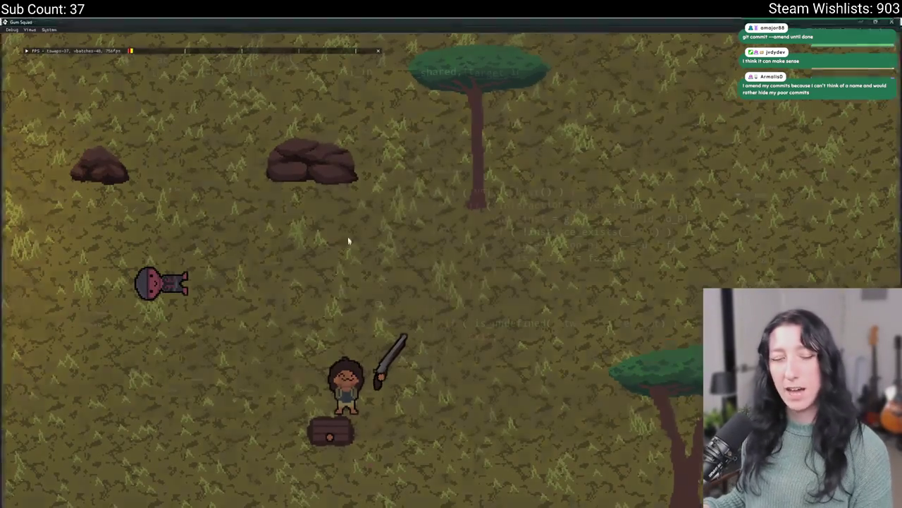
key("alt+Tab")
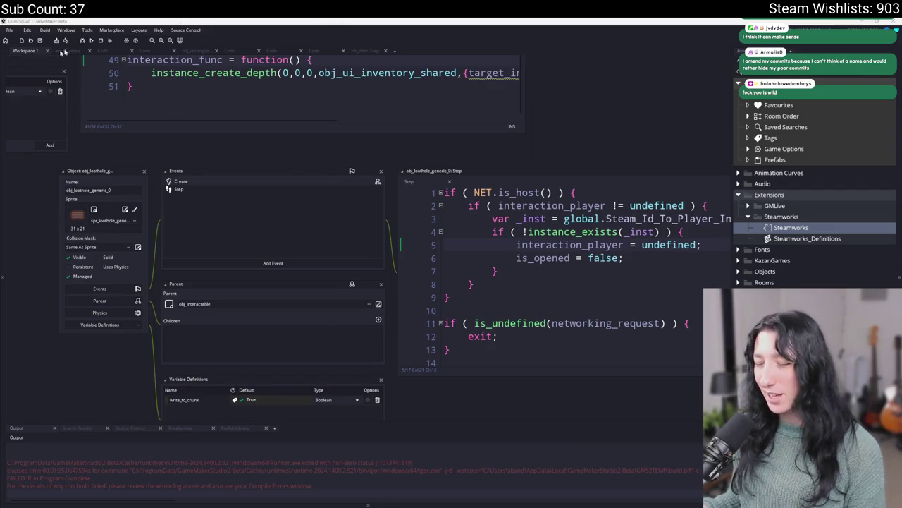
Step: Open the chest's Create event code at interaction_func
left_click(518, 245)
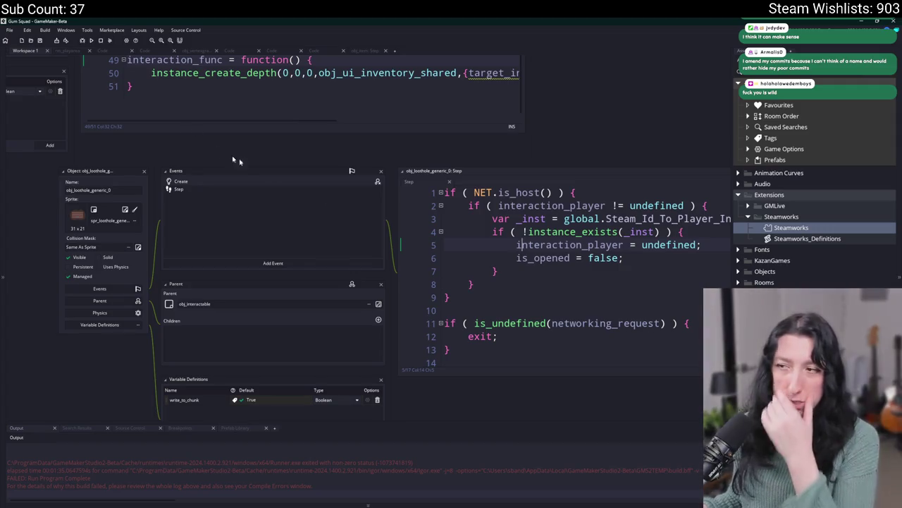
double_click(181, 181)
scroll(342, 282, "down", 10)
left_click(342, 287)
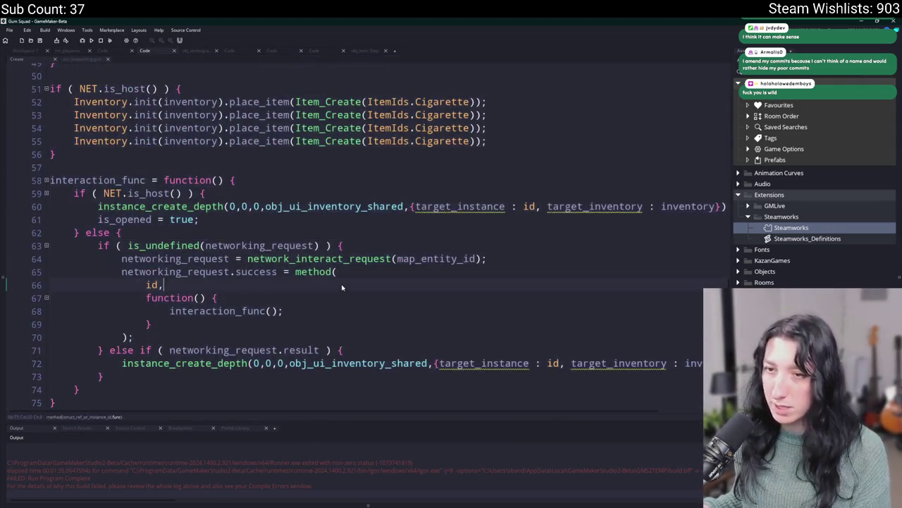
Step: Wrap the inventory-open and is_opened = true lines in an indented if ( !is_opened ) block
double_click(140, 219)
left_click(210, 193)
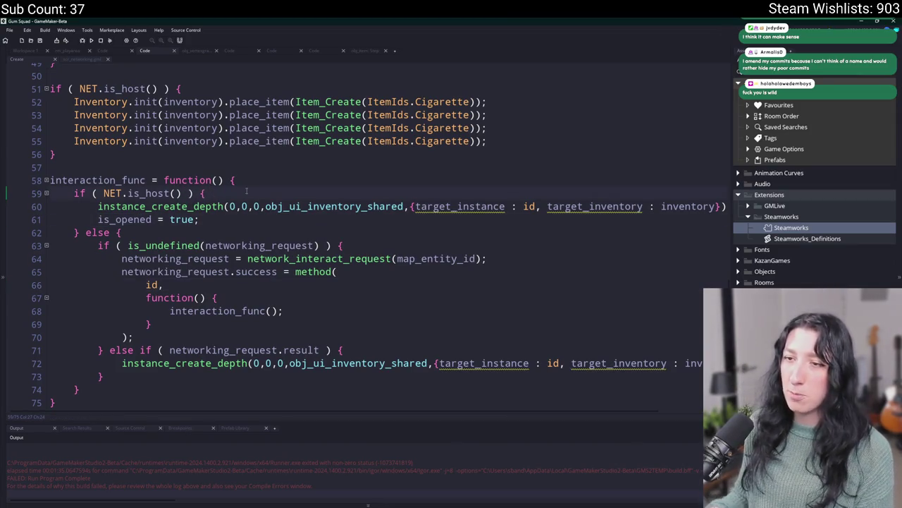
key("Return")
type("if ( !is_opened")
key("Down")
key("Down")
key("Return")
type("}")
key("Up")
key("shift+Up")
key("shift+Up")
key("Tab")
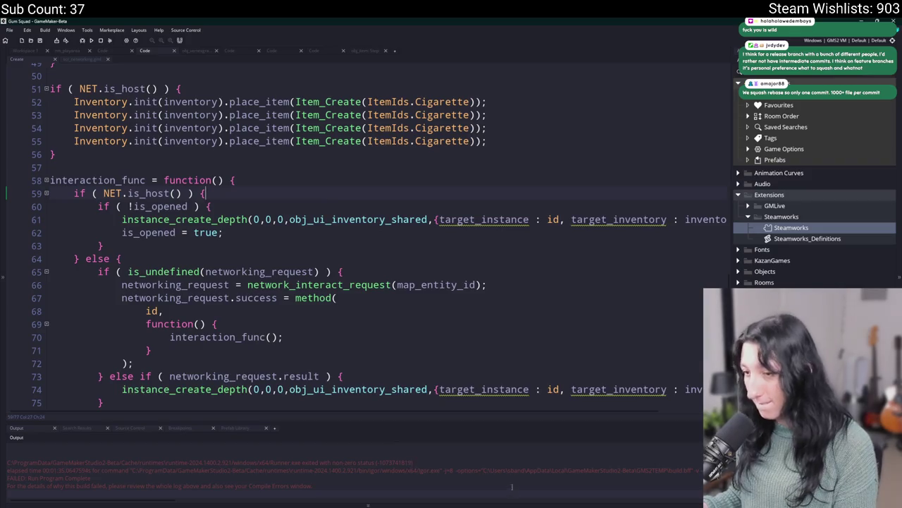
key("alt+Tab")
Step: Commit Create_0.gml to main as 'Update Create_0.gml' and push to origin
left_click(177, 106)
key("Escape")
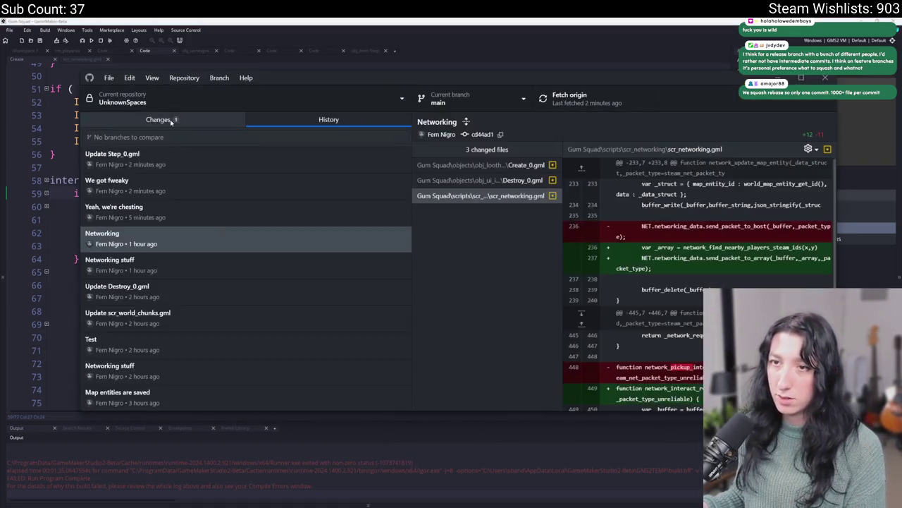
left_click(171, 117)
left_click(212, 399)
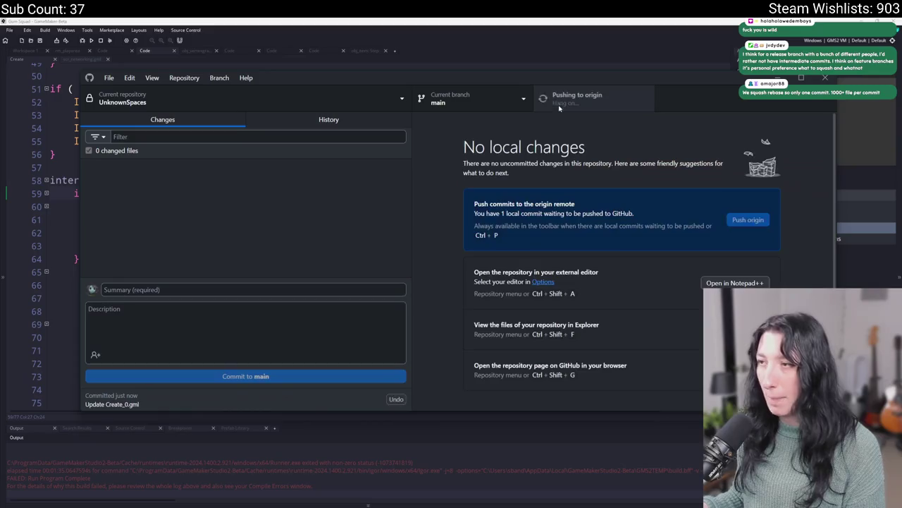
left_click(567, 32)
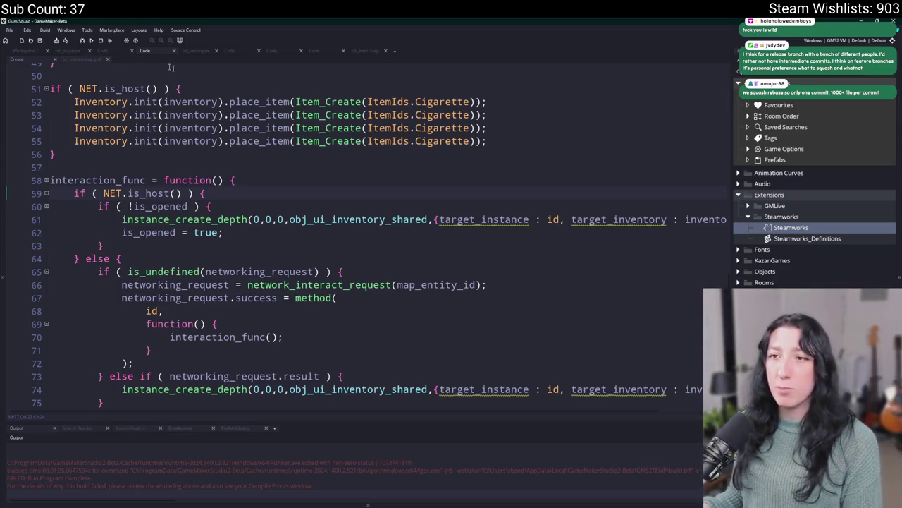
Step: Run the game with F5, maximize it, and join the other test account's game via Steam
key("F5")
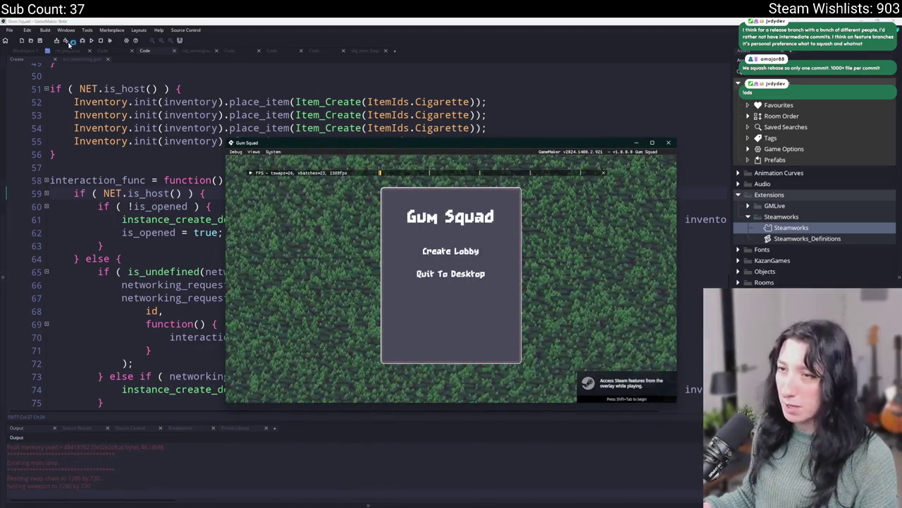
mouse_move(283, 143)
left_mouse_down()
mouse_move(155, 3)
mouse_move(149, 20)
left_mouse_up()
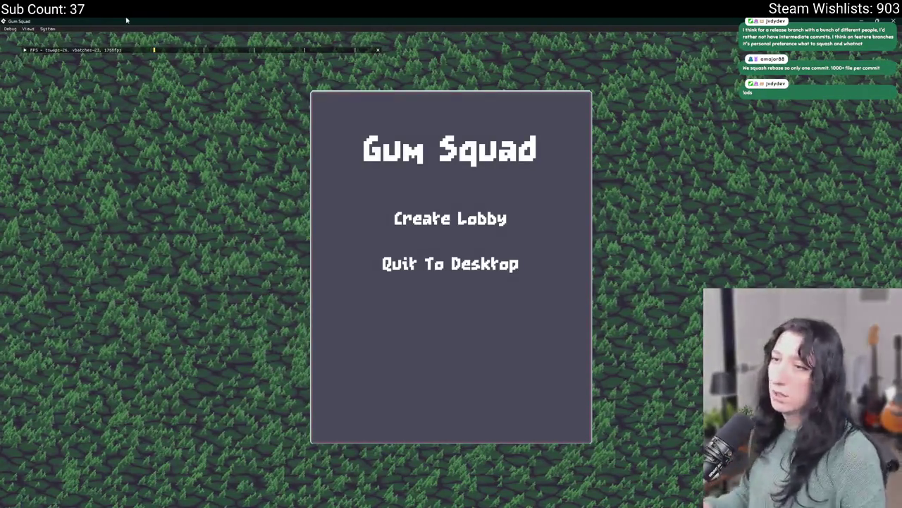
key("shift+Tab")
left_click(261, 89)
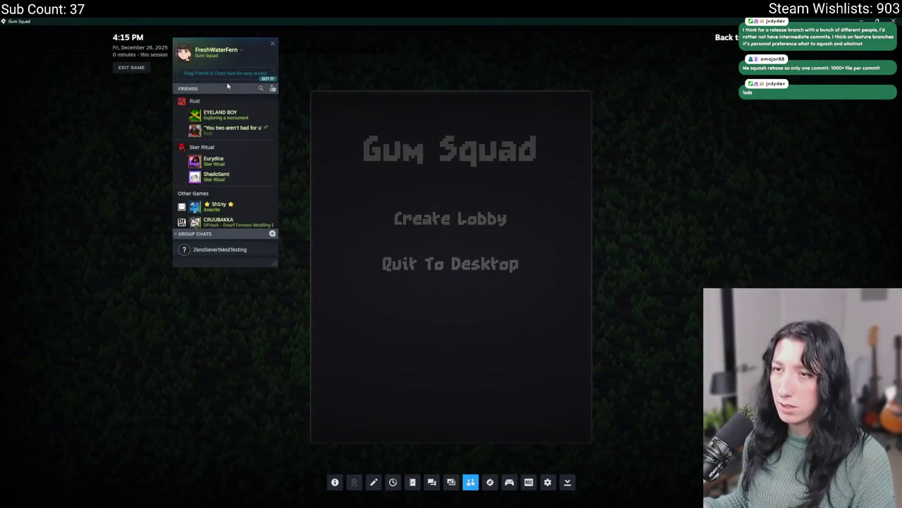
type("sa")
right_click(206, 104)
left_click(239, 177)
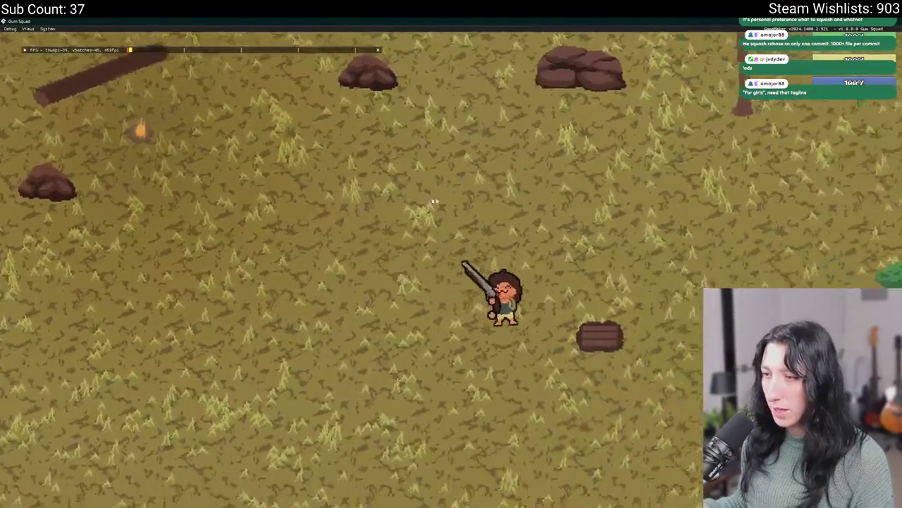
Step: Walk right, open and close the chest's shared inventory, then walk left and right
key("d")
key("Tab")
key("Tab")
key("Tab")
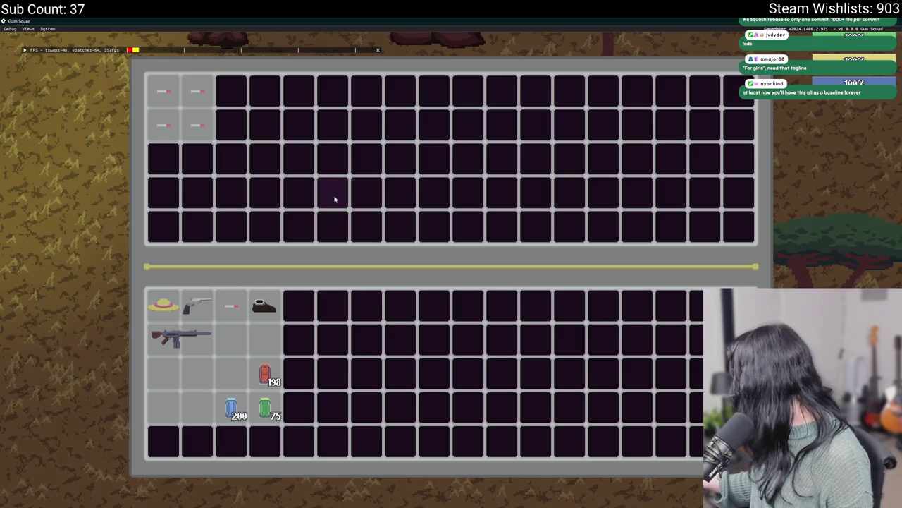
key("Escape")
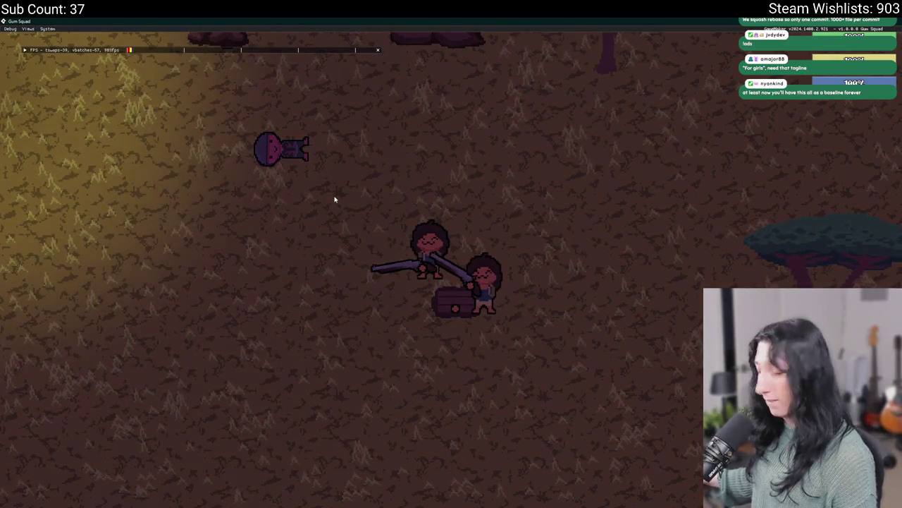
key("d")
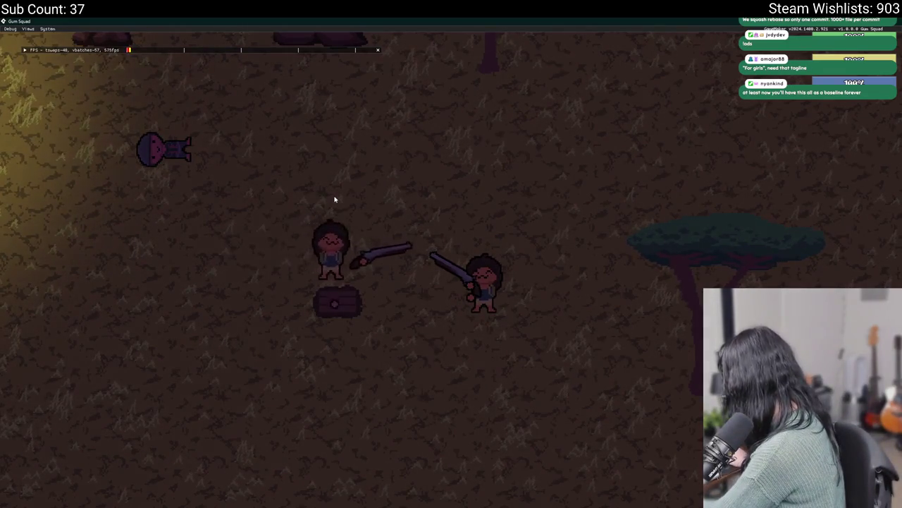
key("a")
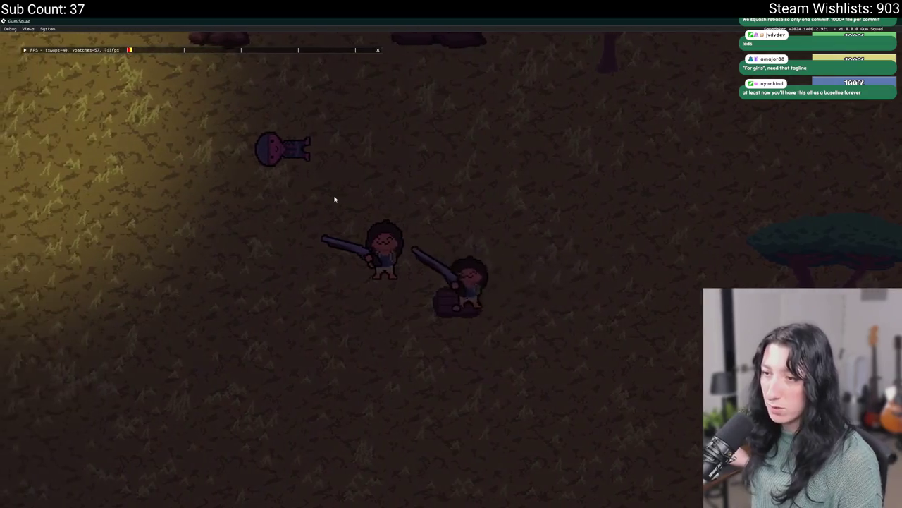
key("d")
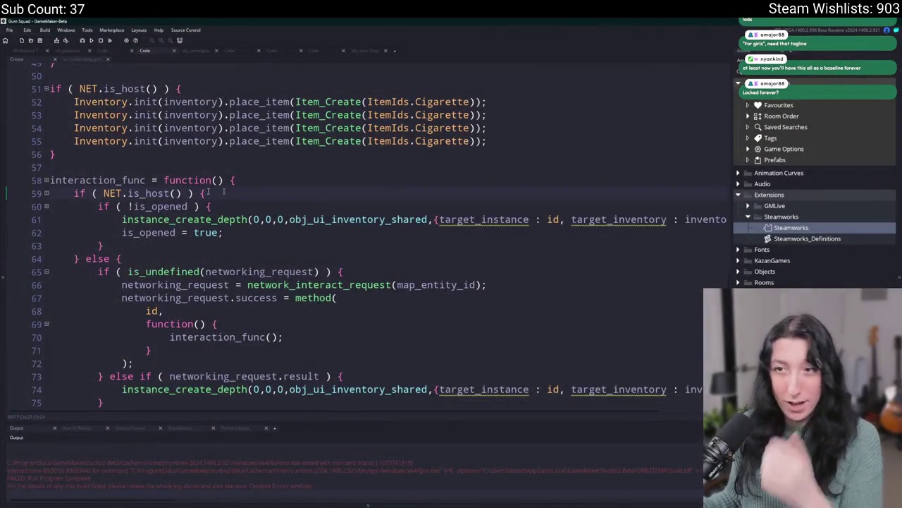
Step: Open obj_ui_inventory_shared's Destroy - Sync event code through the Ctrl+T asset search
double_click(138, 205)
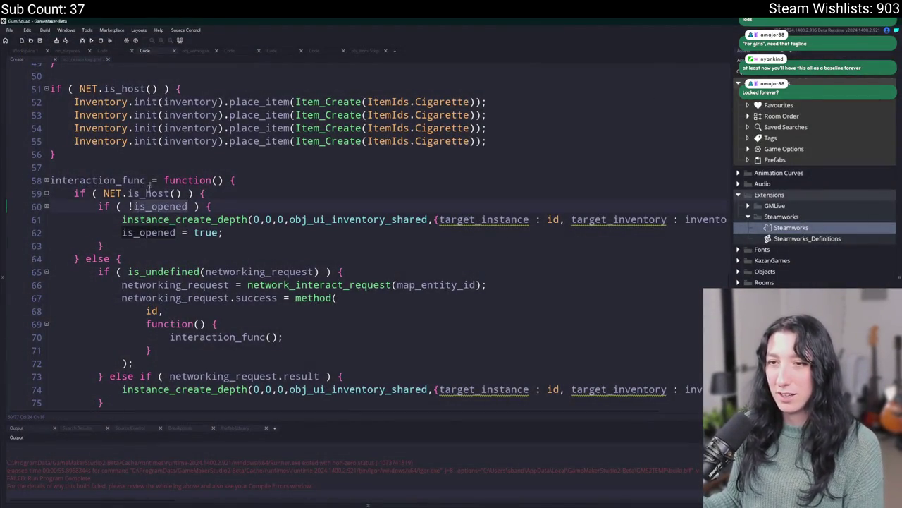
key("Right")
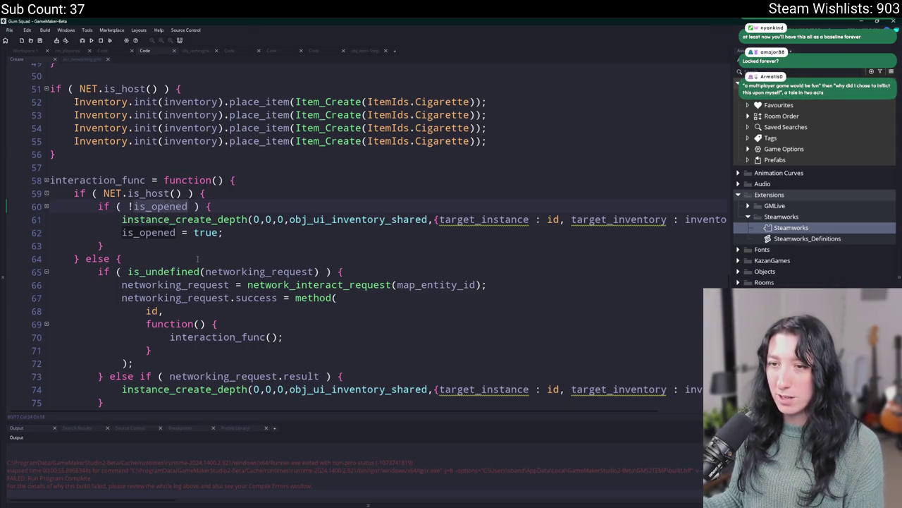
left_click(26, 55)
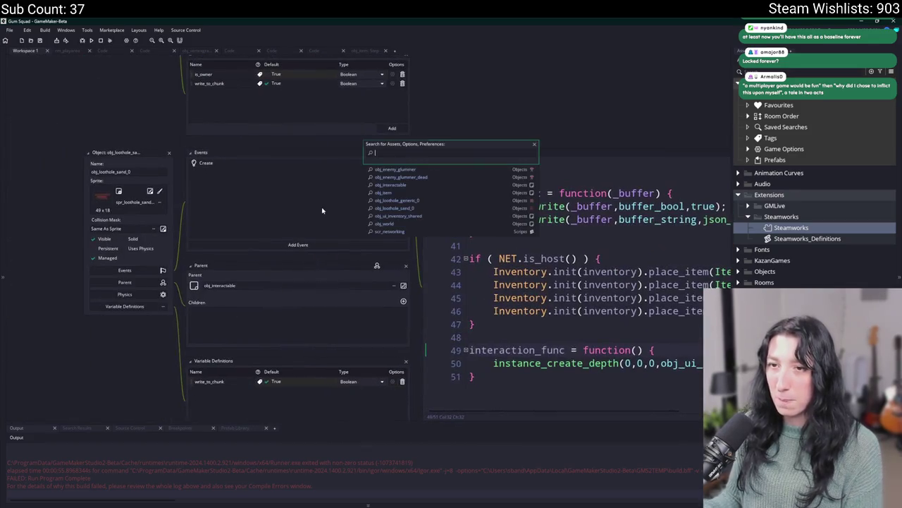
key("ctrl+t")
type("s")
key("Return")
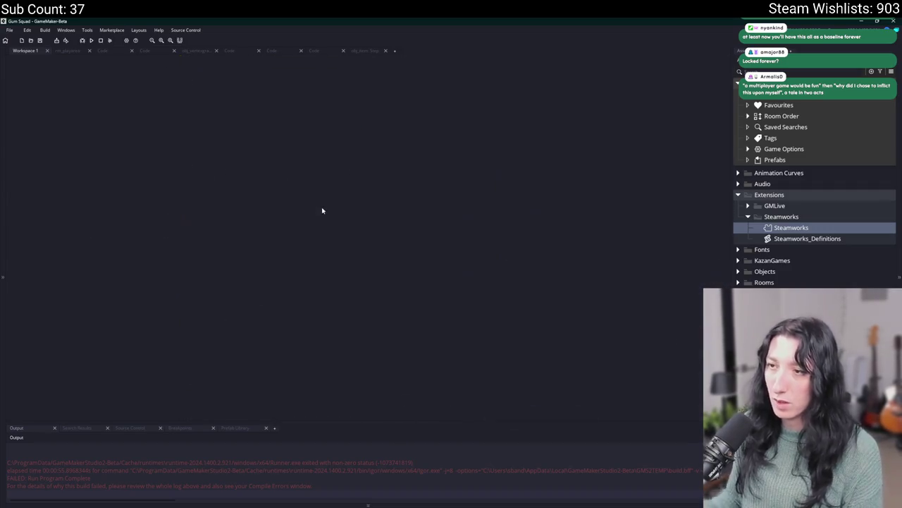
double_click(550, 156)
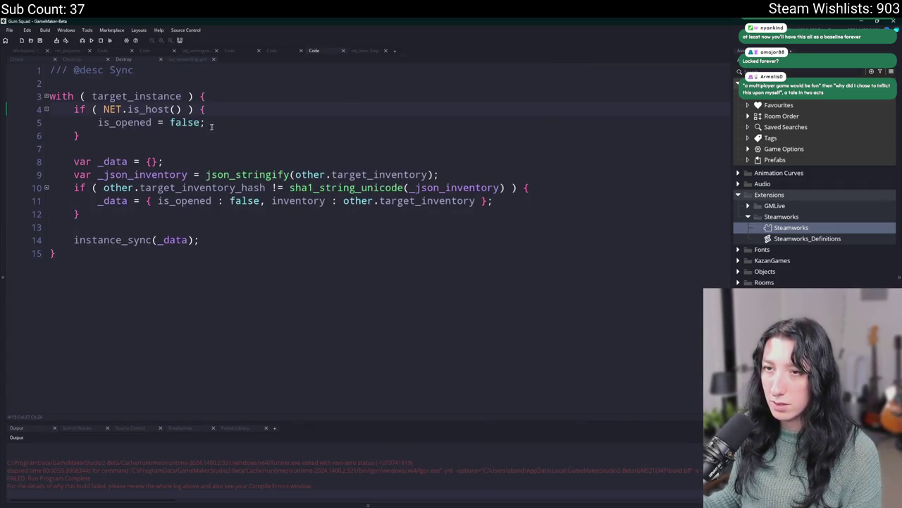
Step: Start a show_message call on a new line after is_opened = false on line 5
left_click(111, 126)
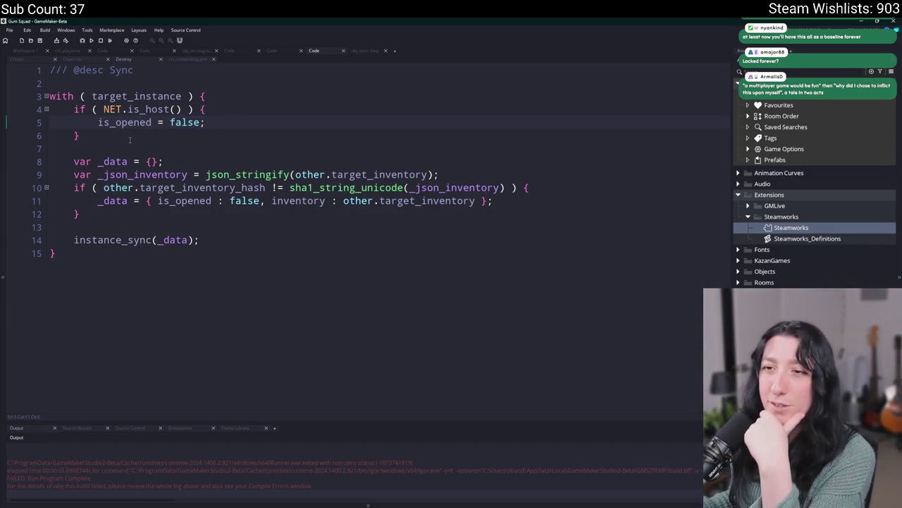
double_click(110, 124)
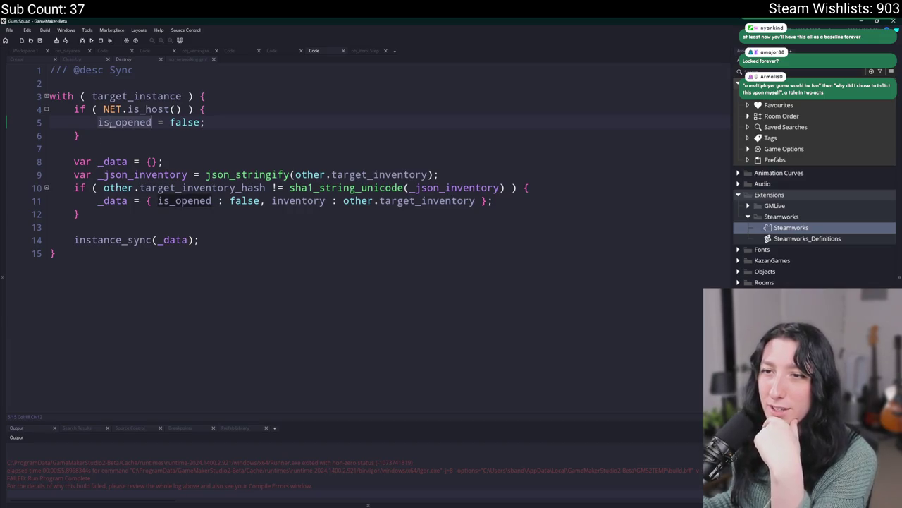
left_click(193, 83)
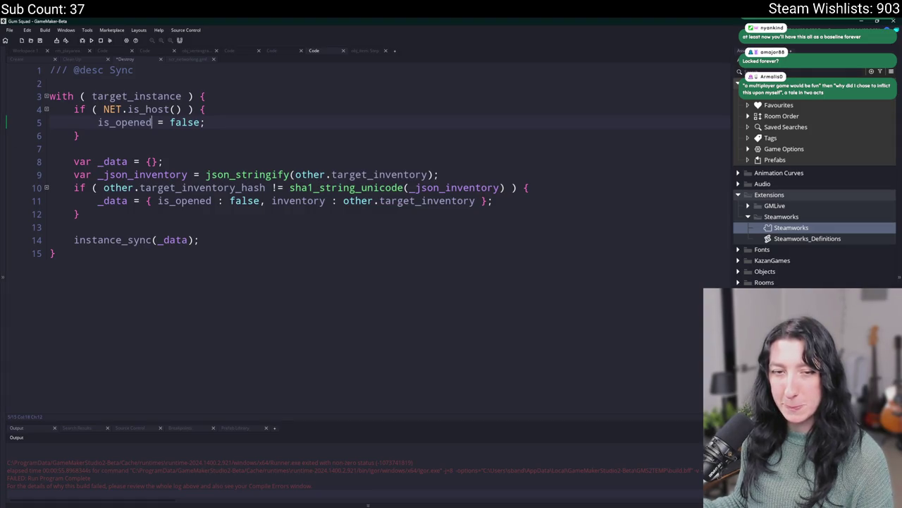
left_click(204, 122)
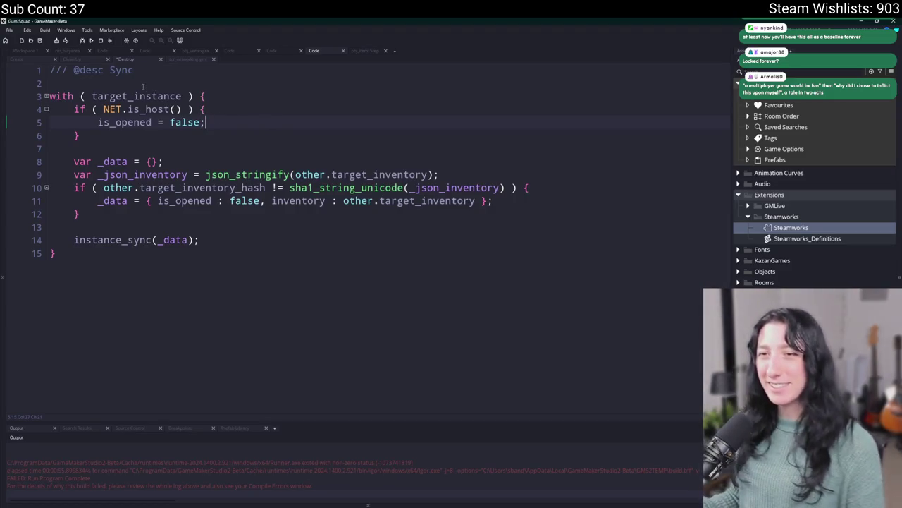
key("Return")
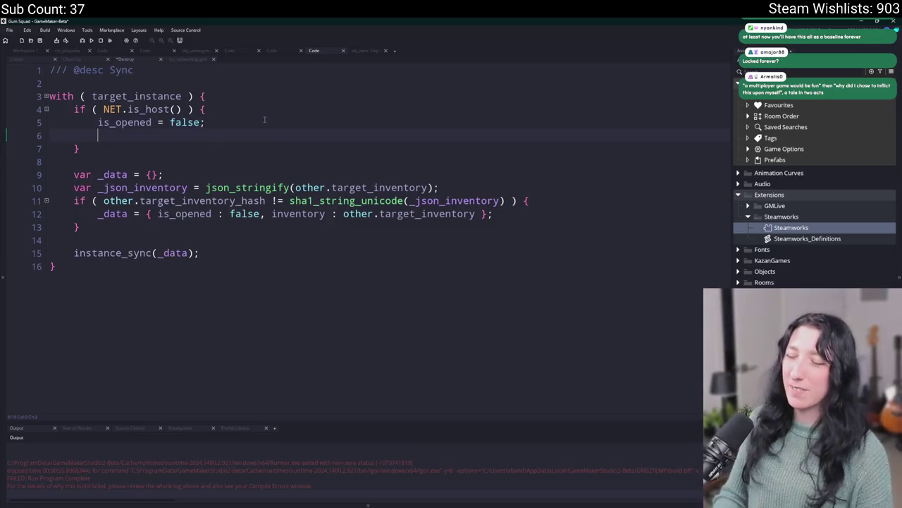
type("show_mesage(")
key("Return")
Step: Complete the show_message("FWICK"); line, run the game, and enter the world
type("(\"FWICK\");")
key("F5")
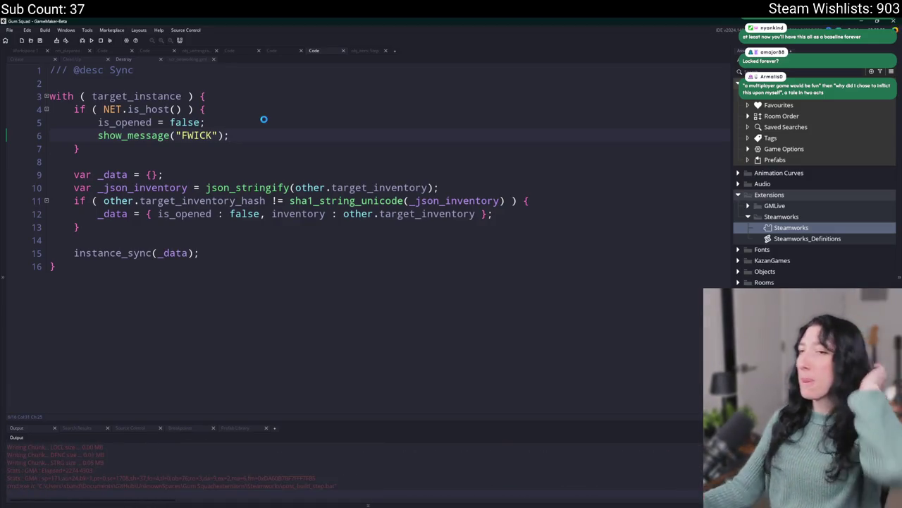
left_click(450, 251)
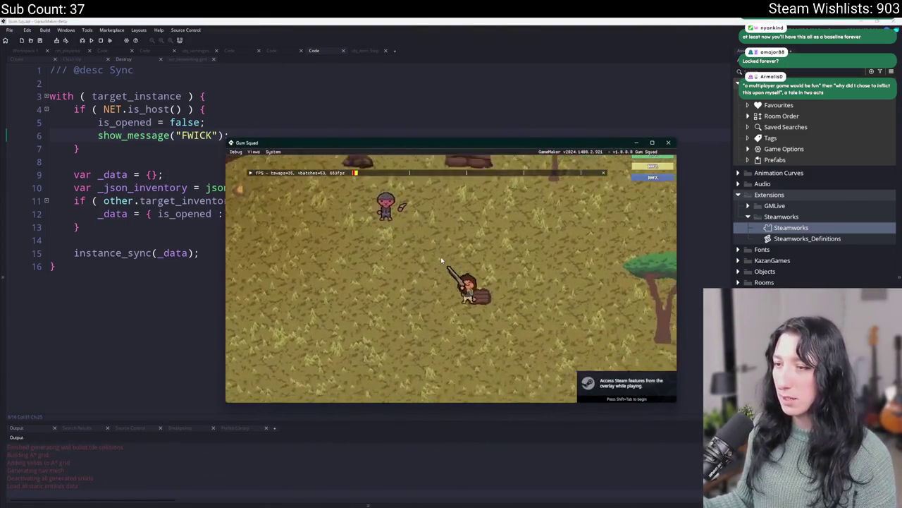
Step: Open the chest to trigger the FWICK popup, dismiss it, and close the test game
key("e")
key("Escape")
key("a")
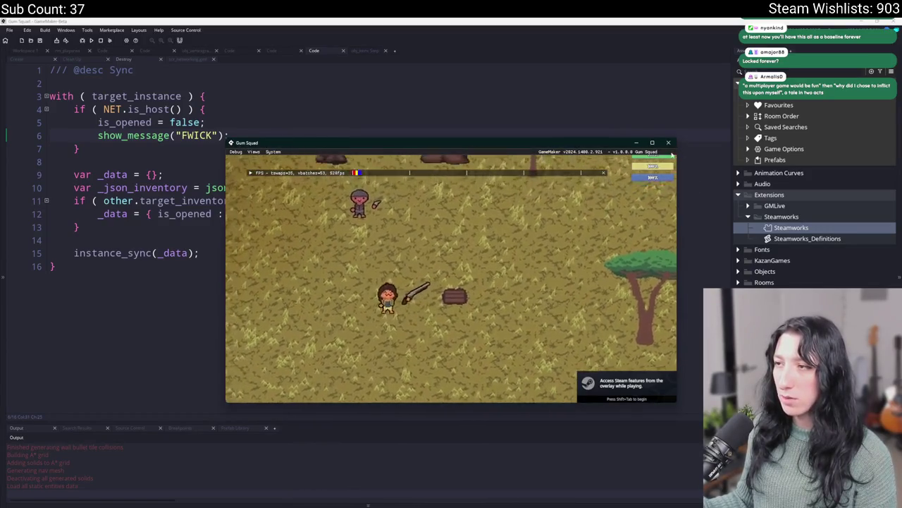
key("d")
key("e")
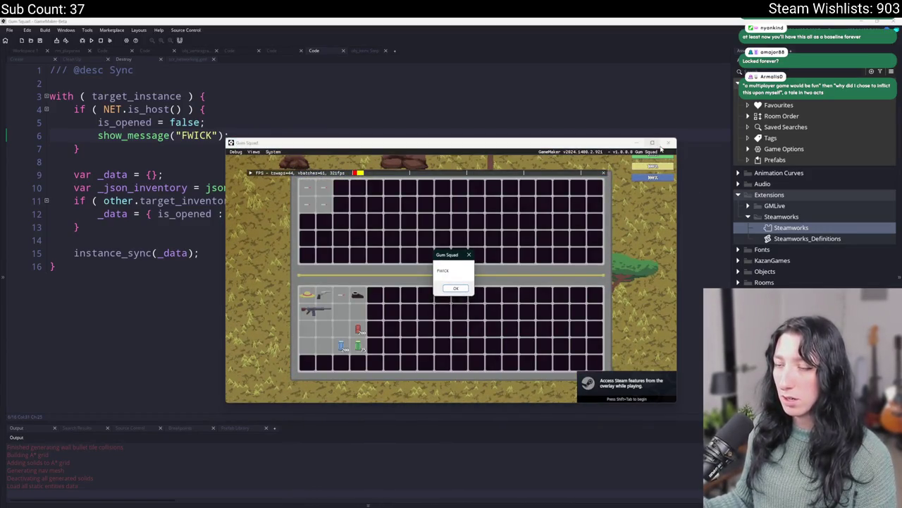
key("Return")
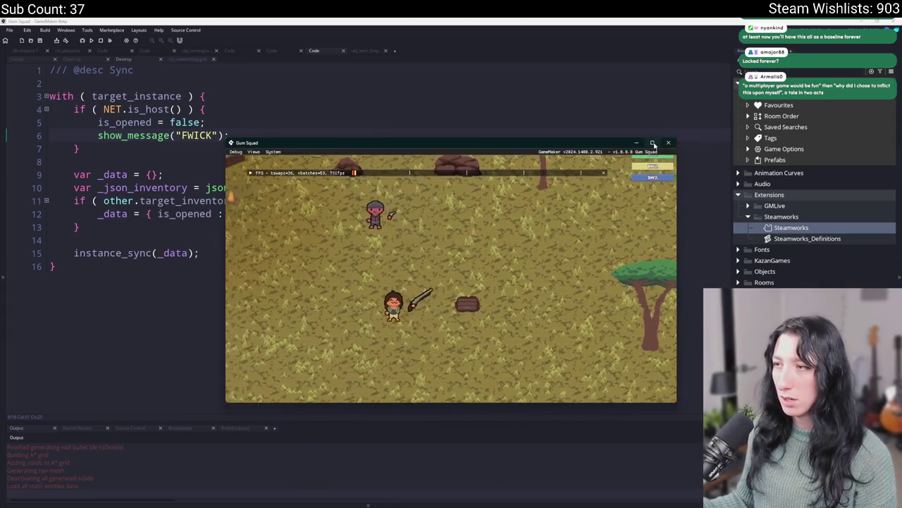
left_click(668, 143)
left_click(220, 122)
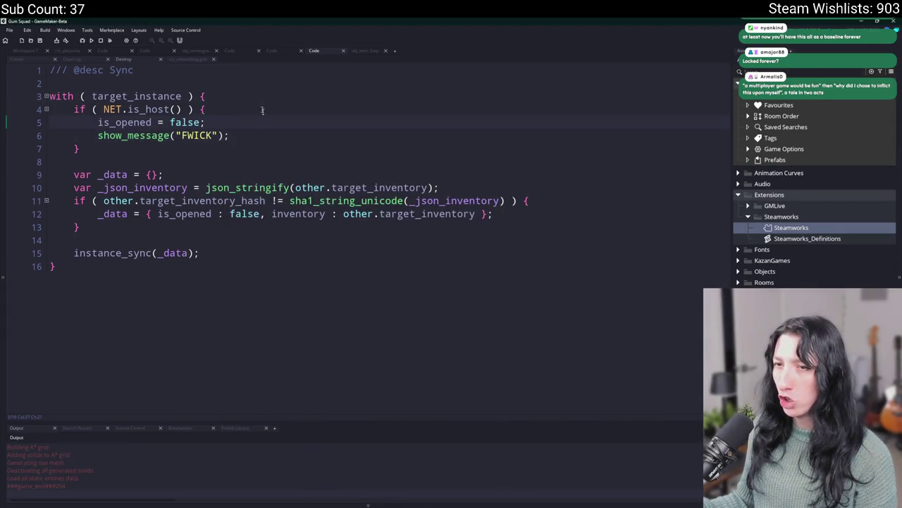
Step: Delete the FWICK debug line and clean the project's build cache
key("shift+Down")
key("BackSpace")
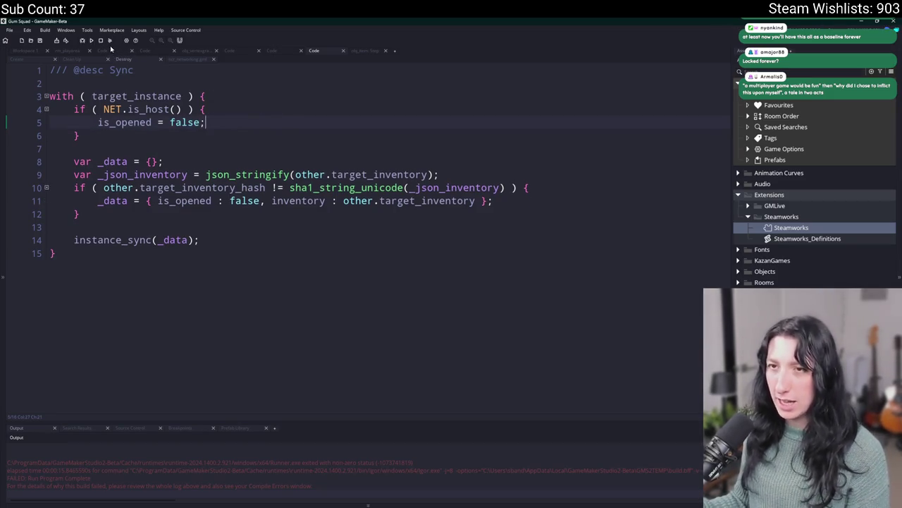
left_click(111, 42)
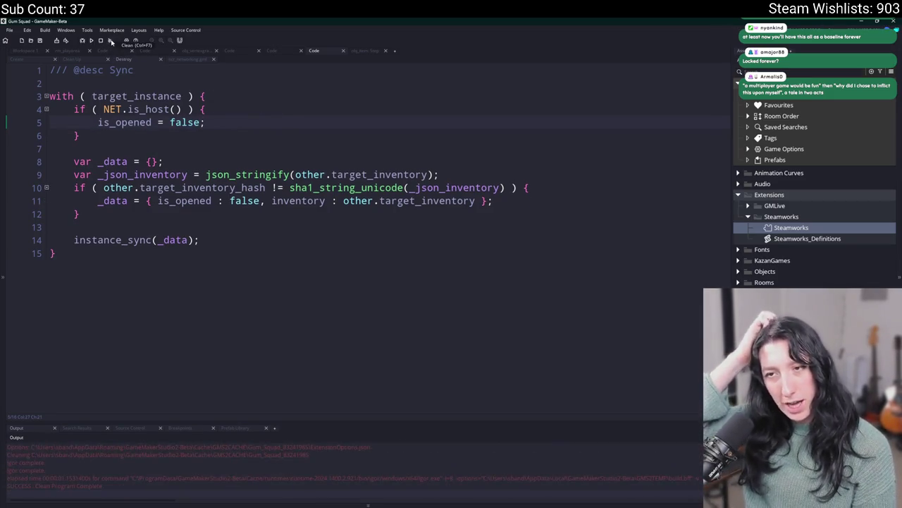
Step: Reopen obj_ui_inventory_shared's Destroy Sync code and search for its instance_sync call
left_click(17, 59)
scroll(108, 64, "down", 5)
key("ctrl+Tab")
key("ctrl+Tab")
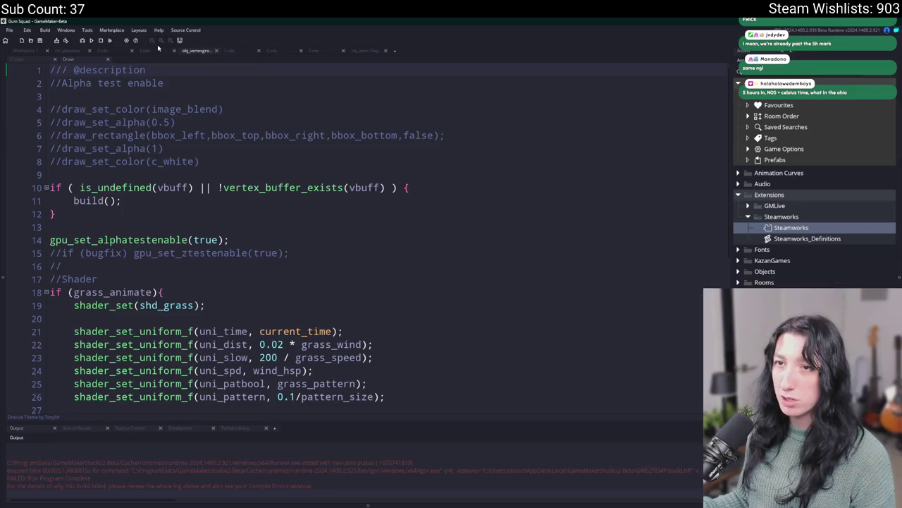
left_click(157, 50)
key("ctrl+t")
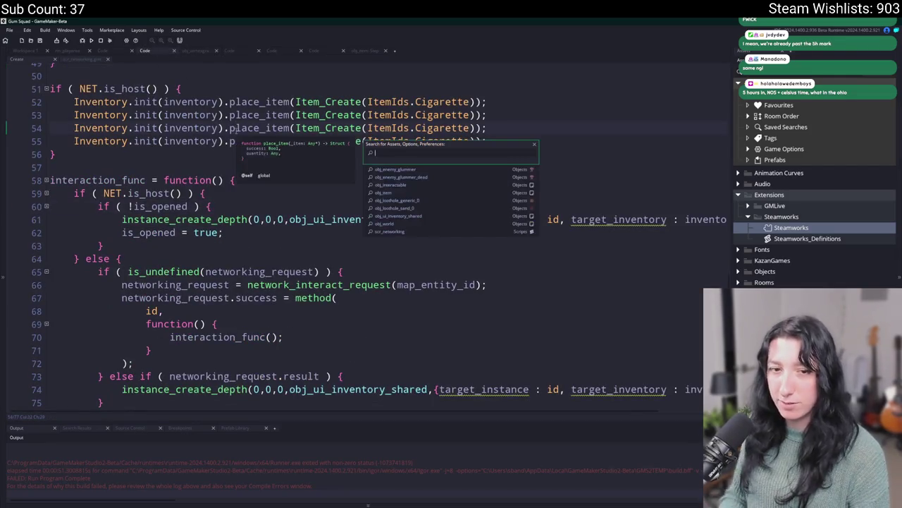
type("shared")
key("Return")
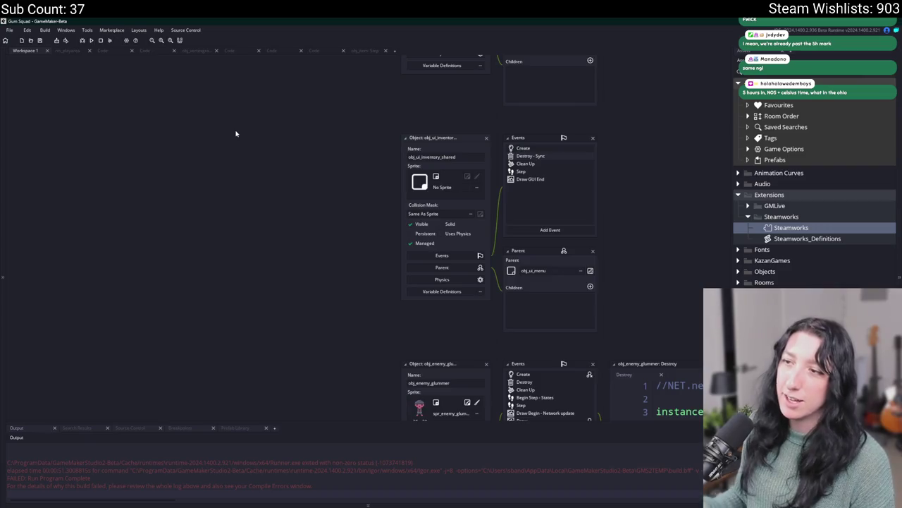
double_click(525, 156)
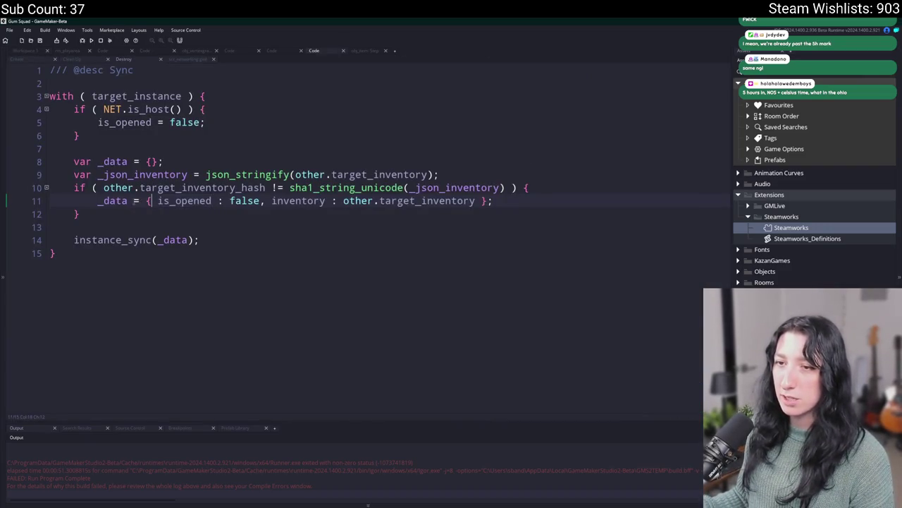
double_click(185, 200)
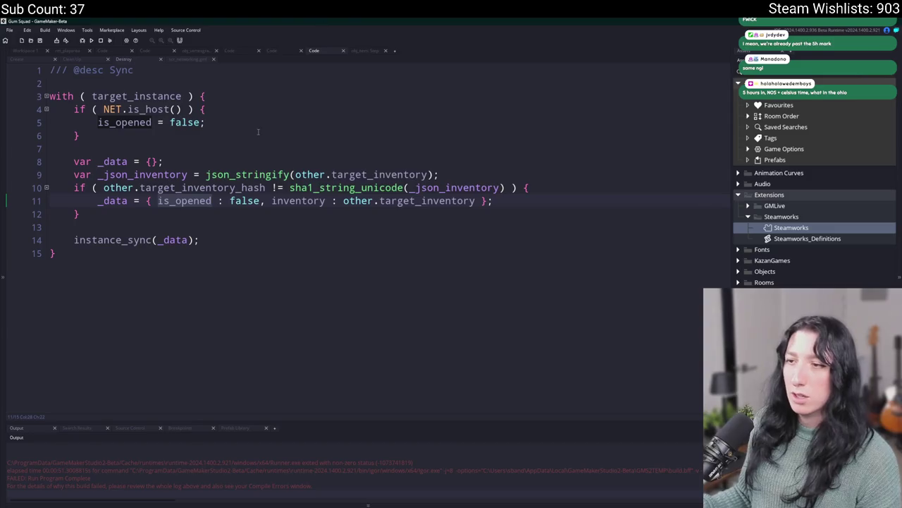
left_click(153, 240)
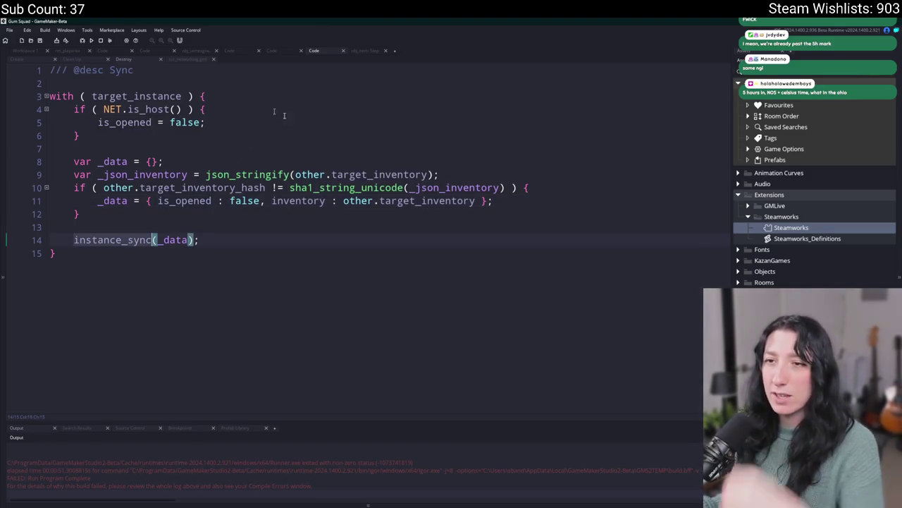
key("ctrl+f")
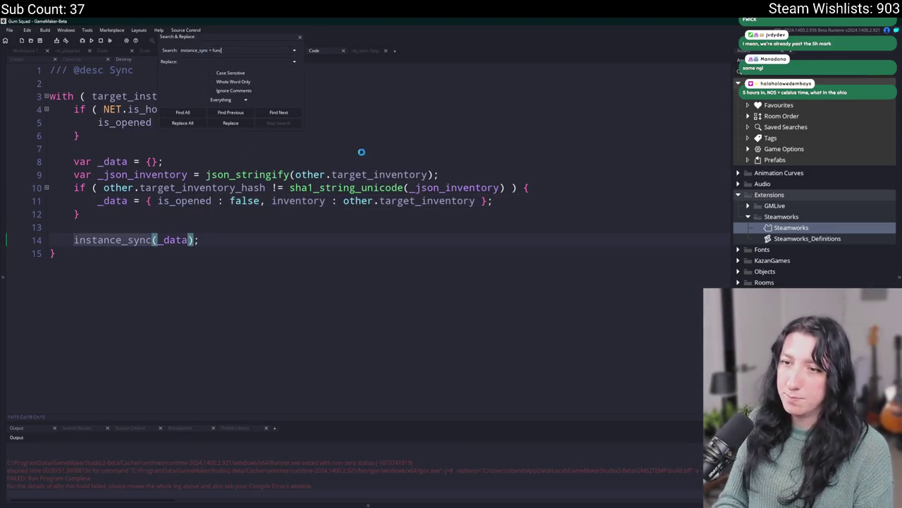
Step: Find instance_sync in obj_loothole_generic_0 and jump to the network_update_map_entity definition
key("Return")
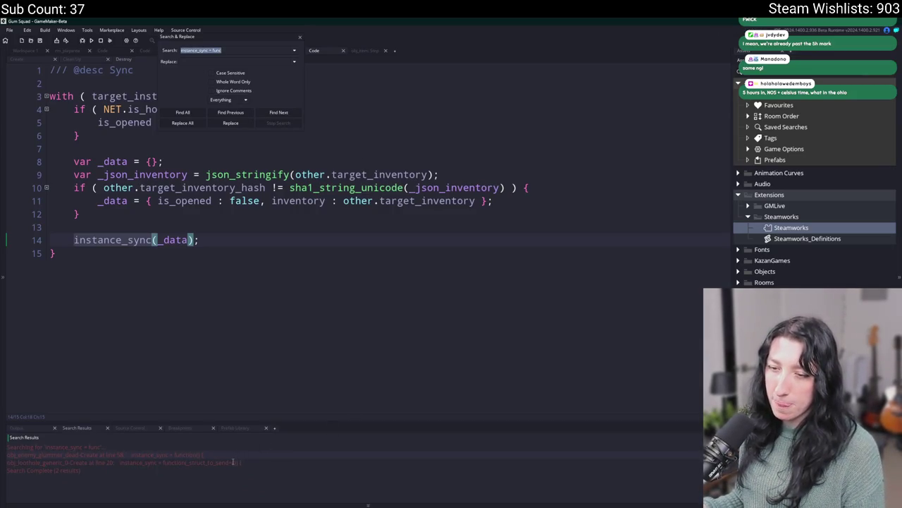
double_click(232, 462)
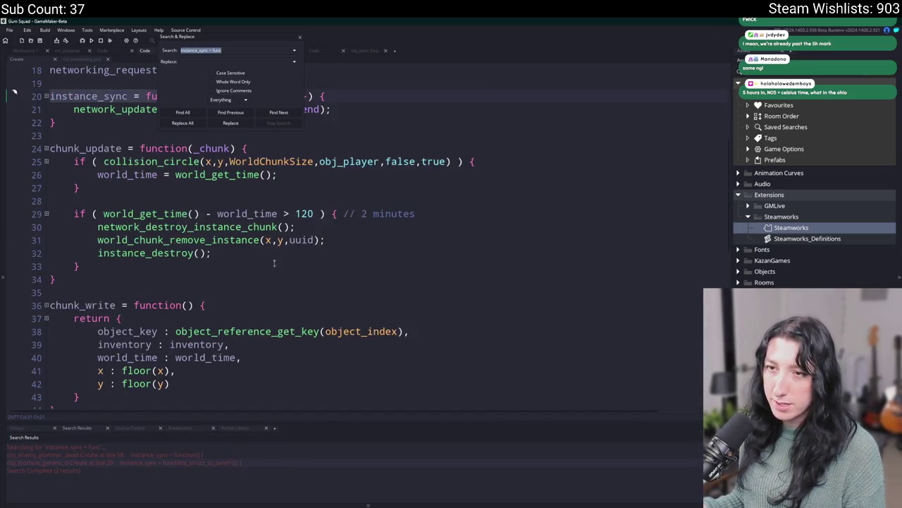
scroll(275, 266, "up", 2)
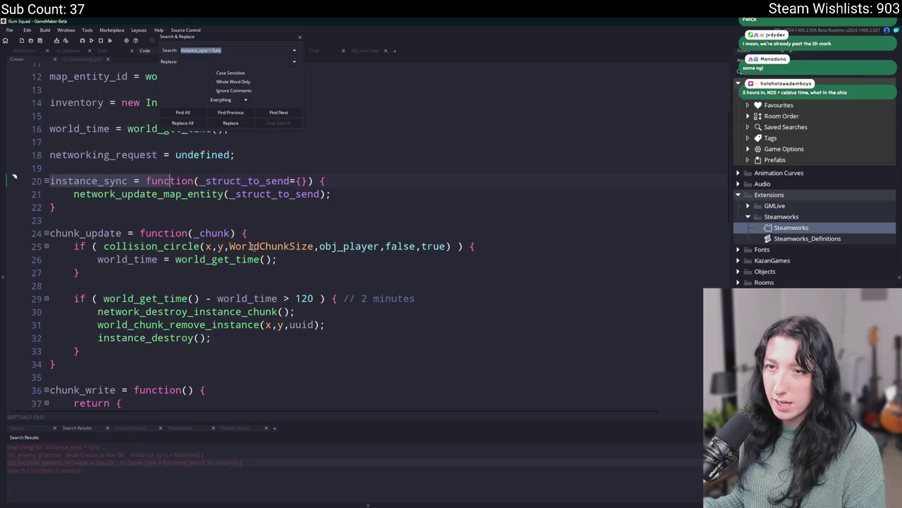
left_click(301, 38)
middle_click(200, 208)
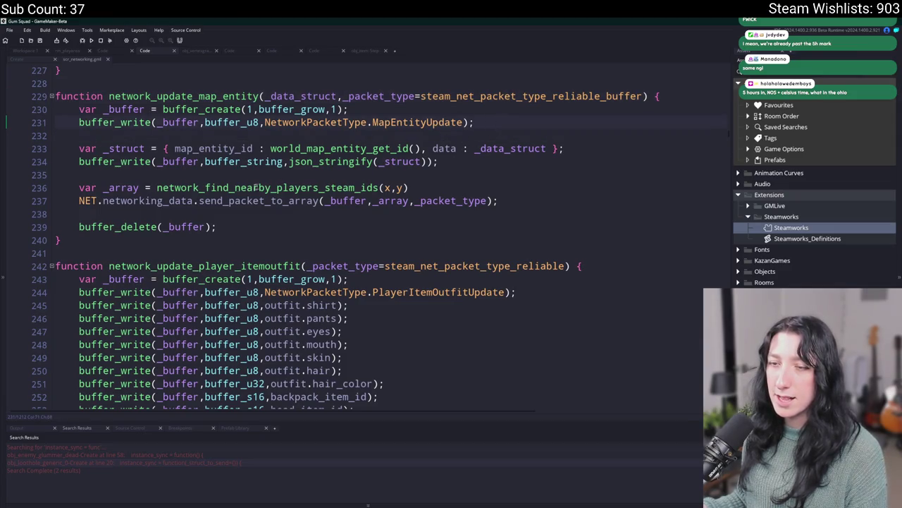
Step: Search scr_networking for MapEntityUpdate and jump to its packet handler at line 806
left_click(343, 188)
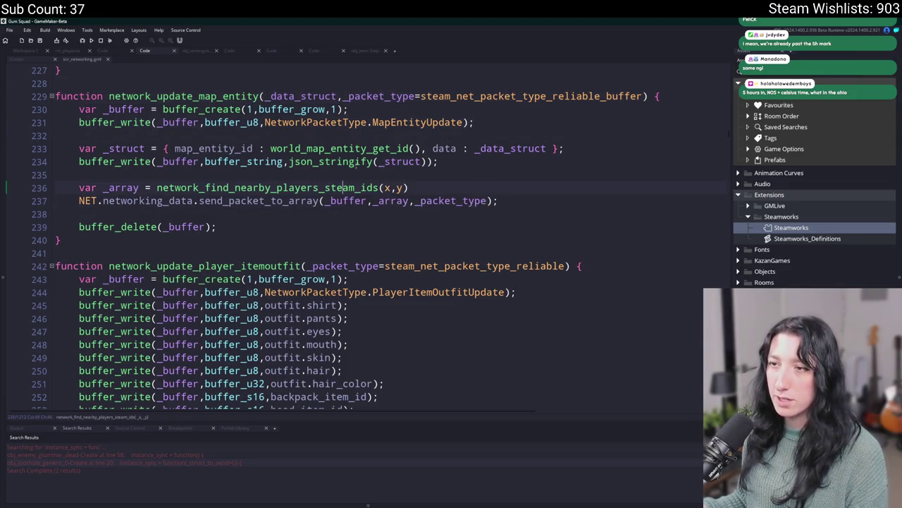
left_click(412, 148)
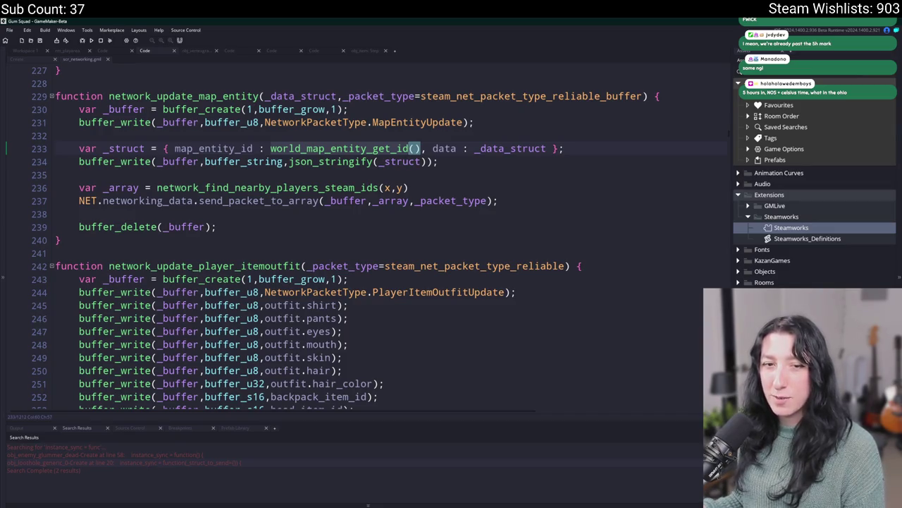
left_click(503, 159)
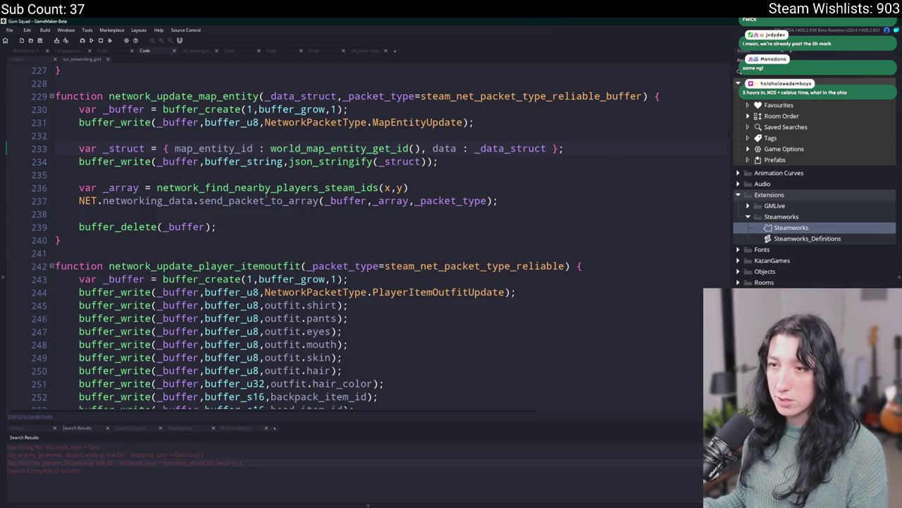
left_click(463, 122)
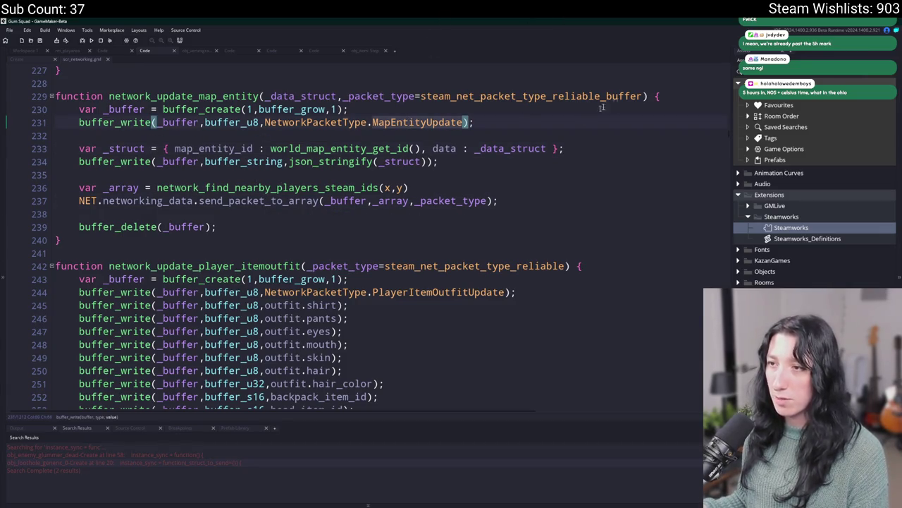
key("ctrl+f")
left_click(720, 74)
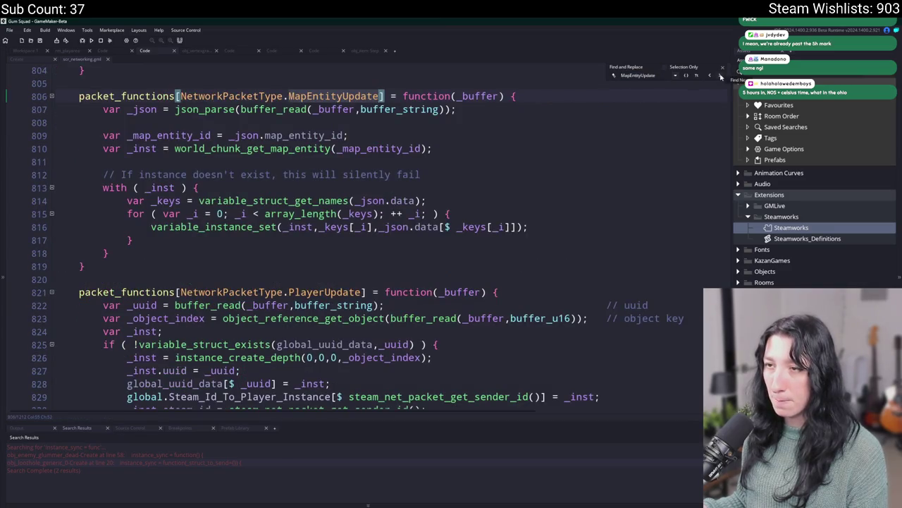
Step: Add show_message(_keys); as line 815 of the handler, save the script, and run the game
left_click(722, 70)
left_click(449, 141)
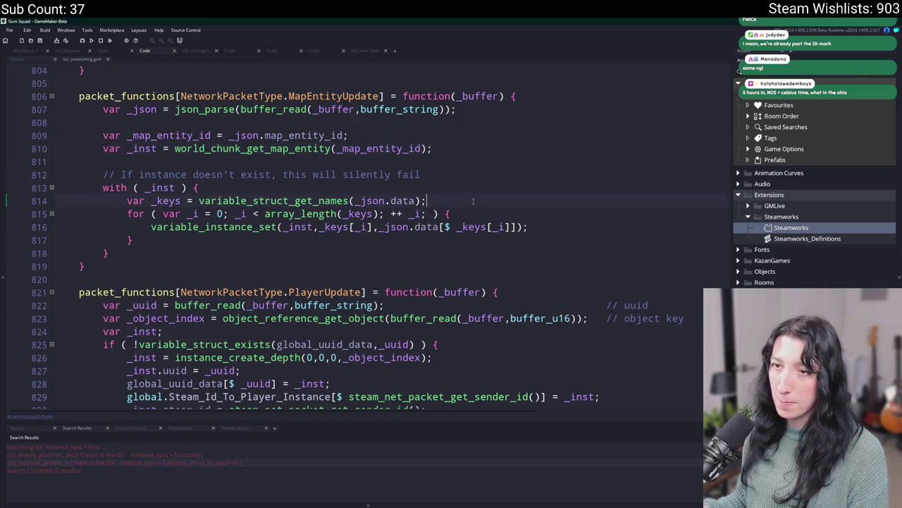
key("Return")
type("show_message")
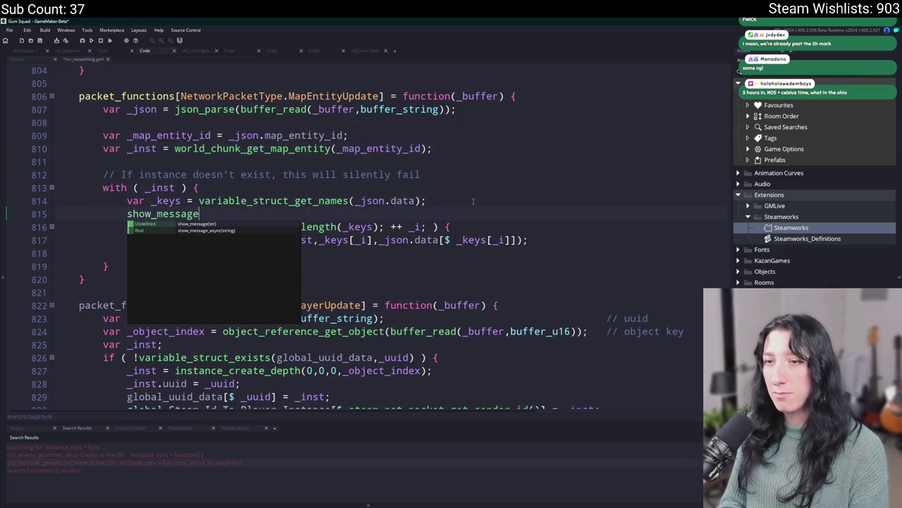
type("(_keys);")
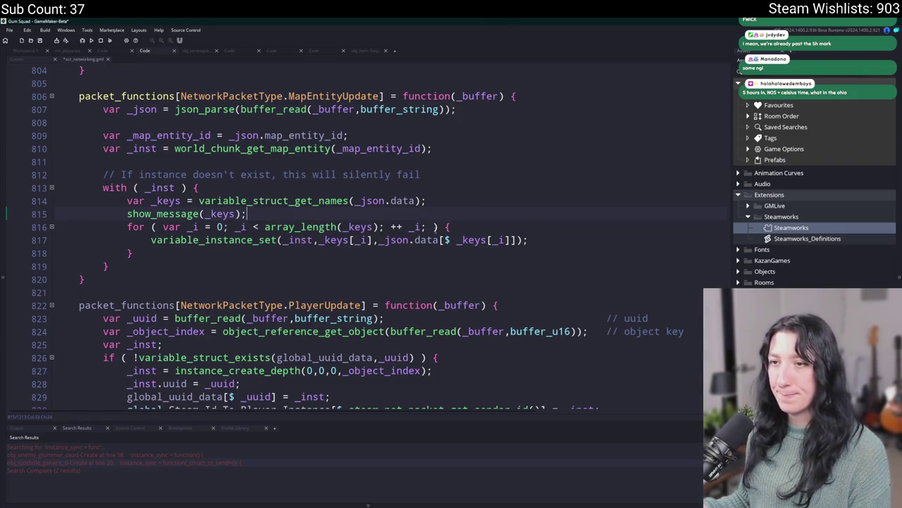
key("ctrl+s")
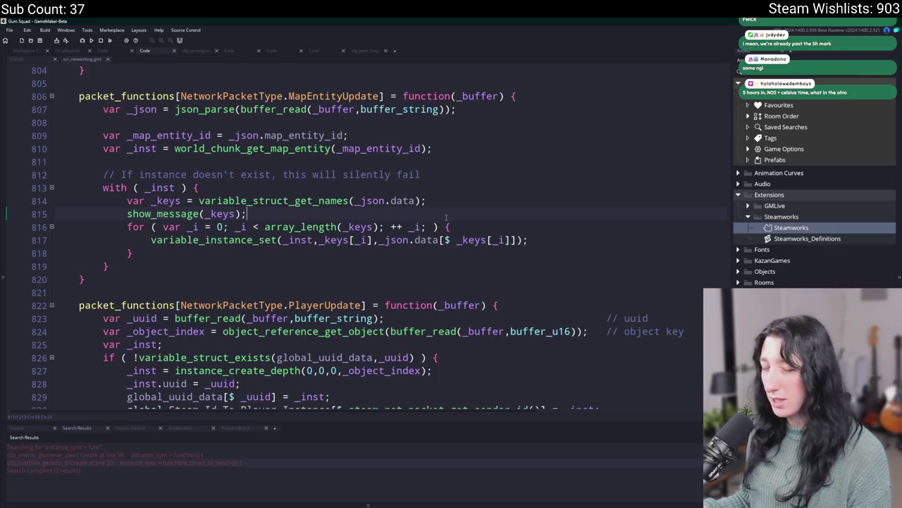
key("F5")
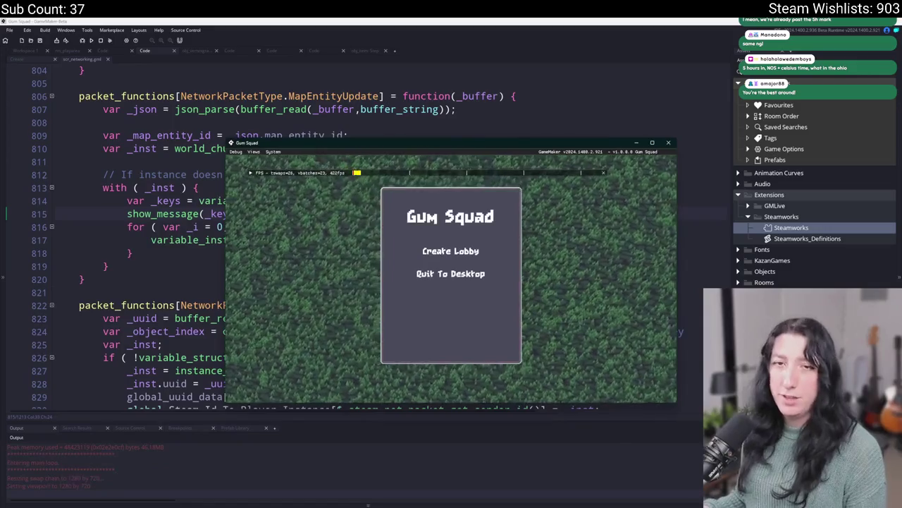
Step: Create a lobby in the maximized game, dismiss the empty [ ] keys message, then close the game
left_click_drag(410, 143, 410, 20)
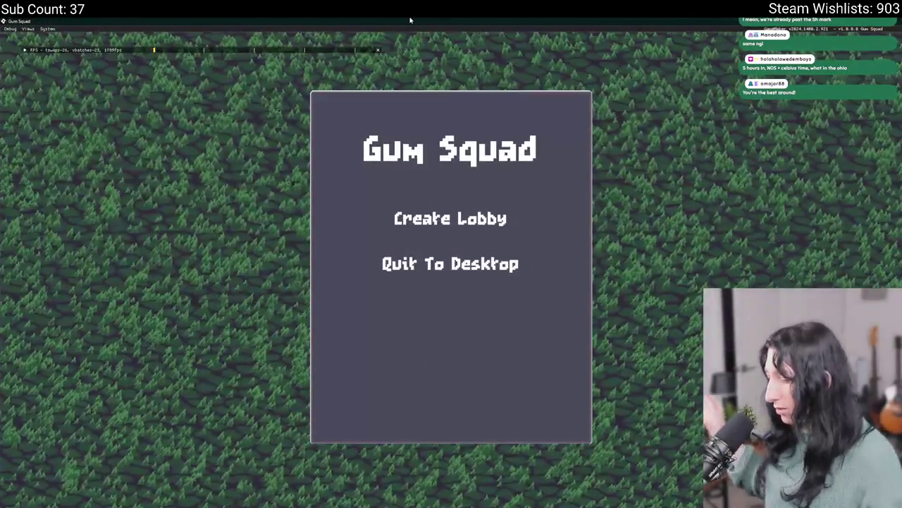
left_click(468, 218)
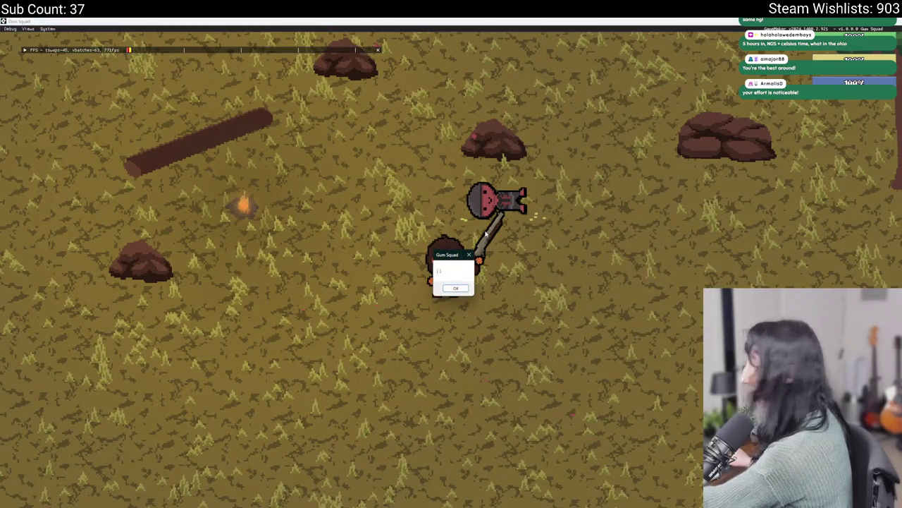
left_click_drag(550, 22, 517, 275)
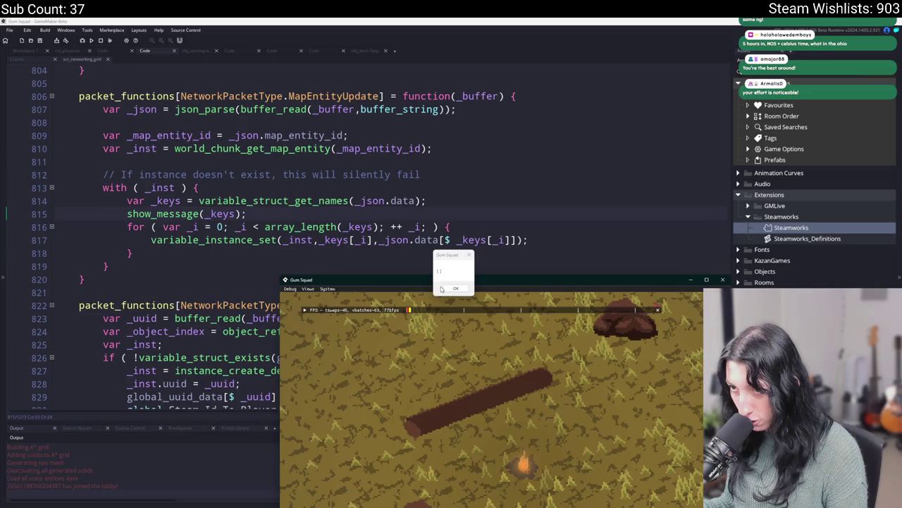
left_click(454, 288)
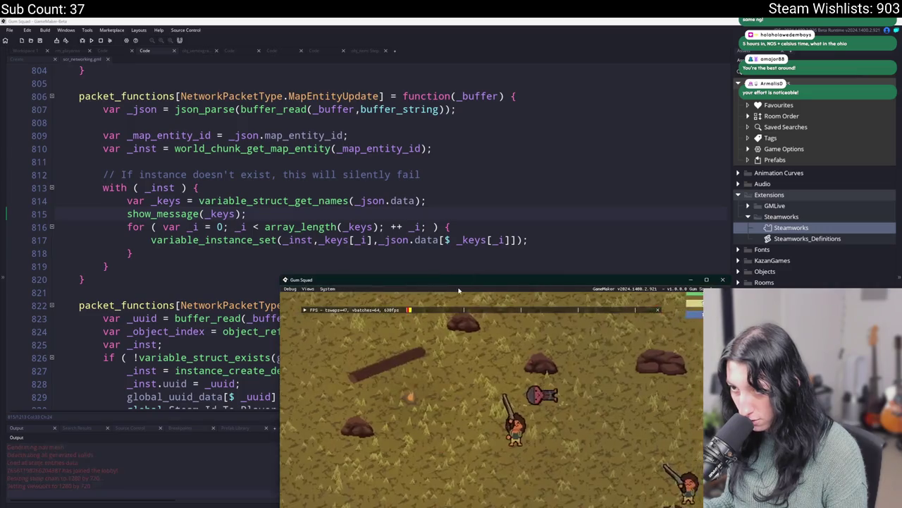
left_click(722, 280)
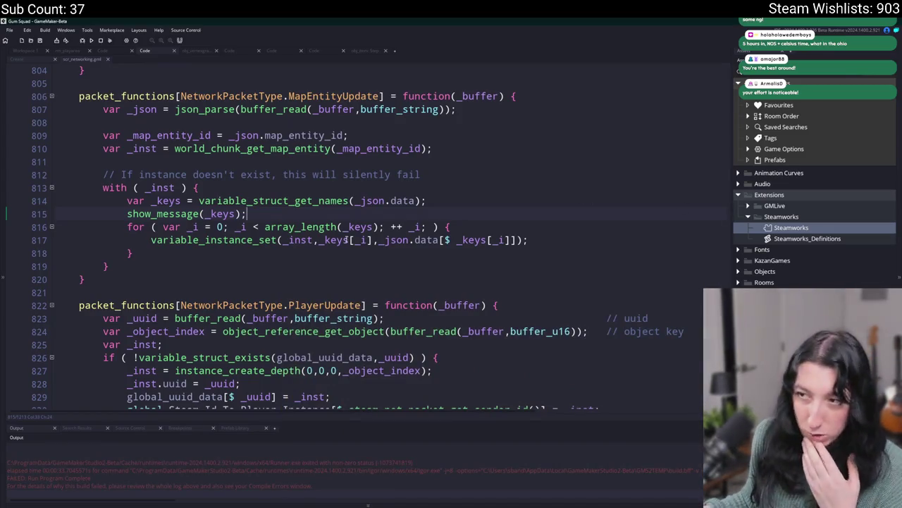
Step: Delete the show_message(_keys) debug line 815 from the receiving handler
left_click_drag(325, 210, 70, 215)
key("Delete")
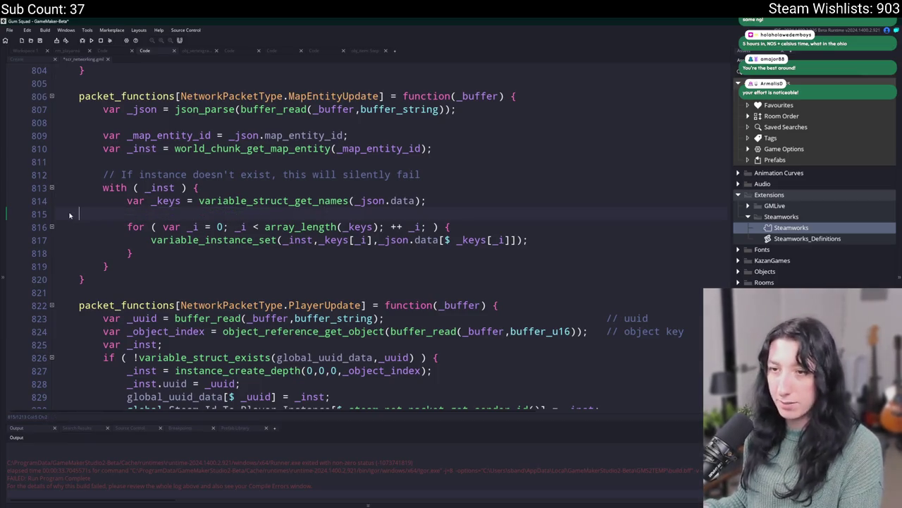
key("BackSpace")
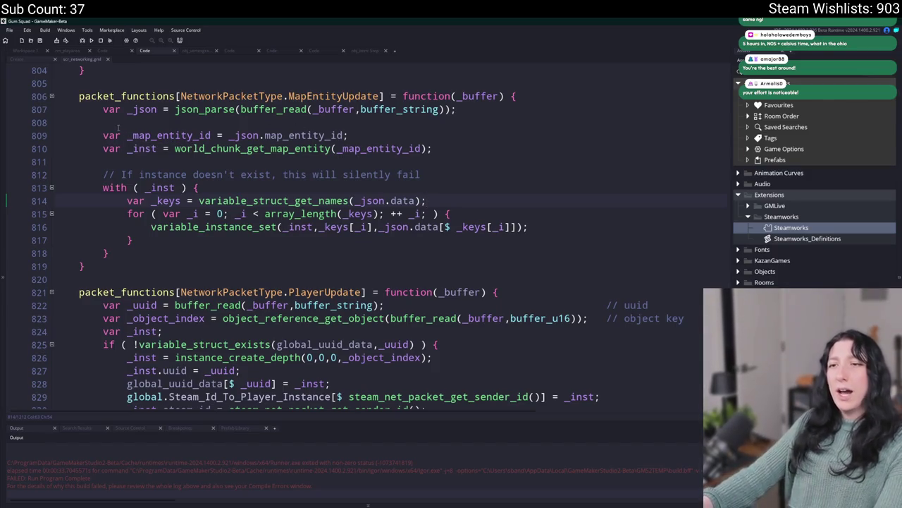
Step: Add show_message(struct.data); on line 234 of network_update_map_entity and run the game
left_click(33, 62)
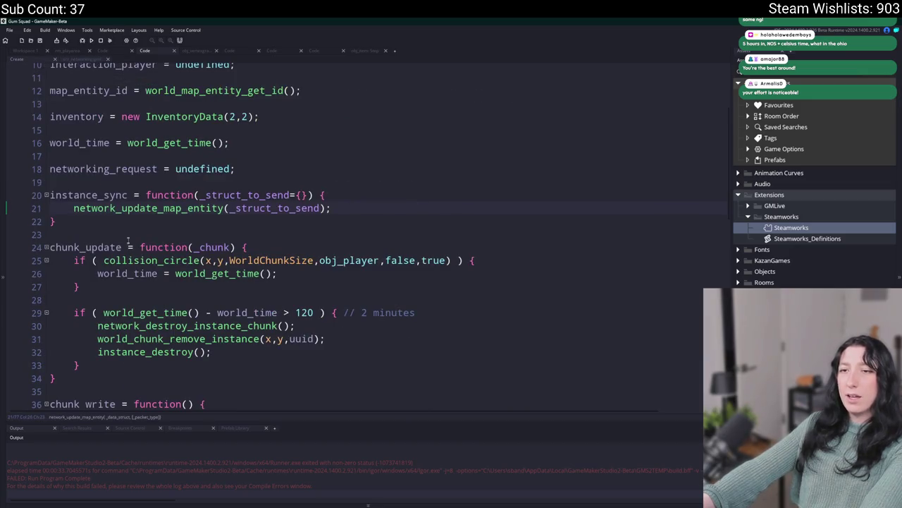
key("F12")
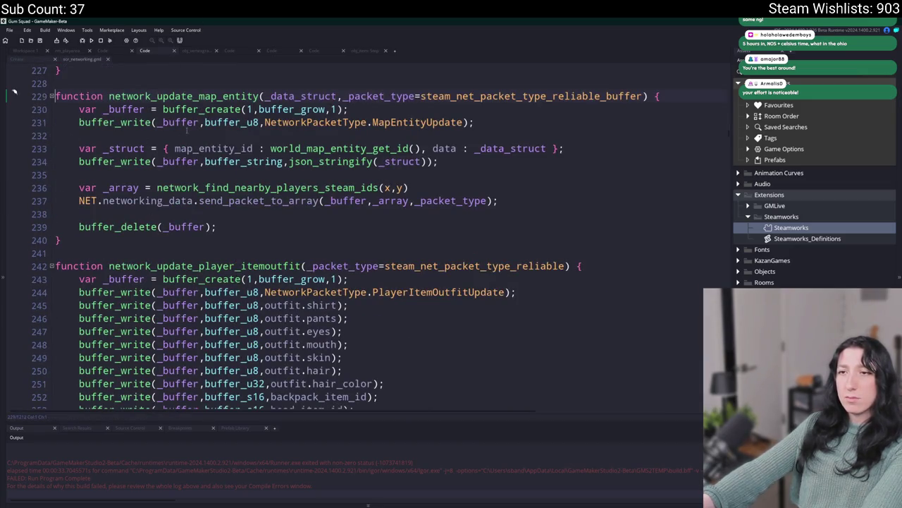
left_click(421, 161)
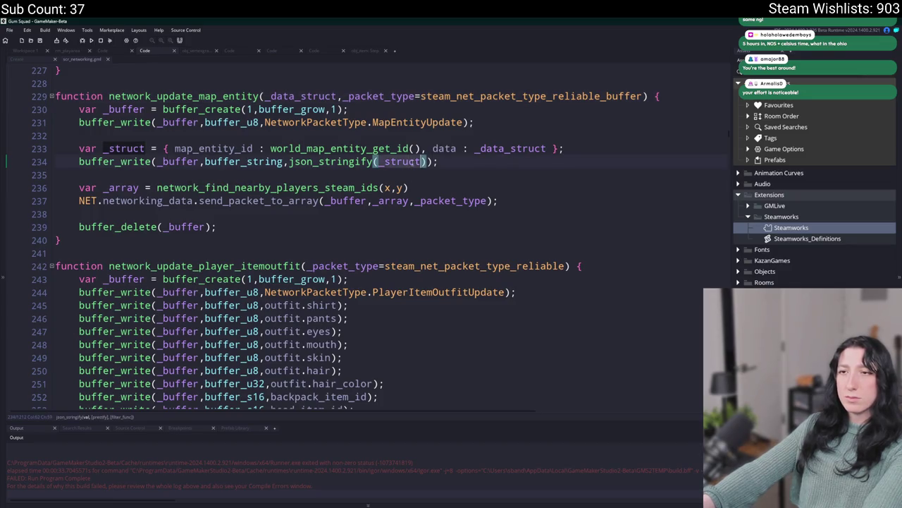
left_click(547, 148)
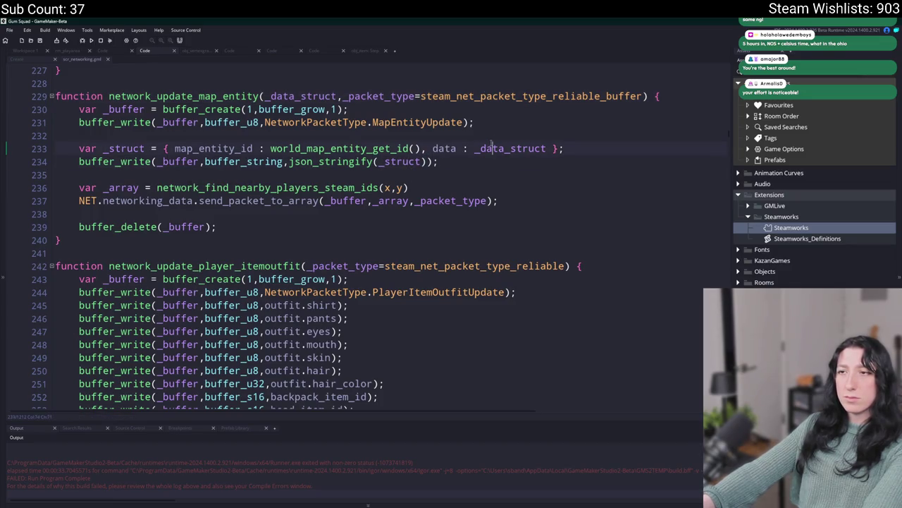
left_click(578, 149)
key("Return")
key("BackSpace")
type(".")
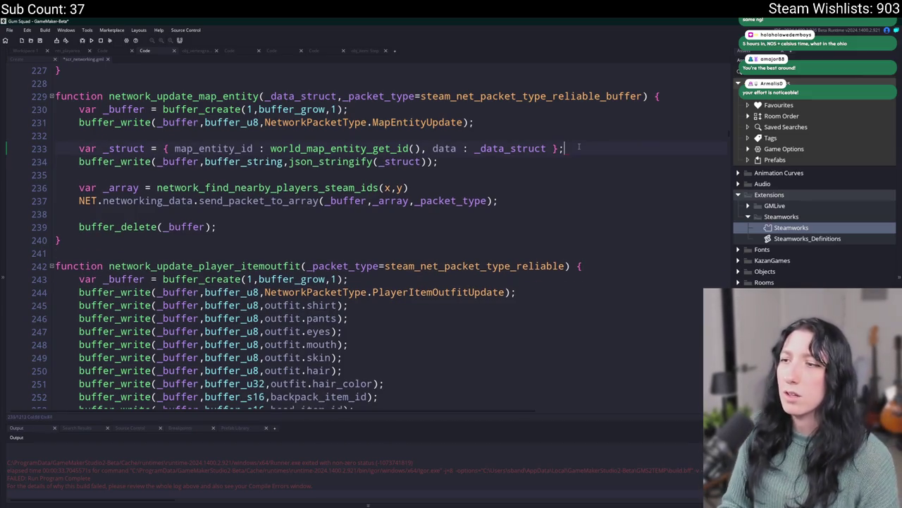
key("Return")
type("how_")
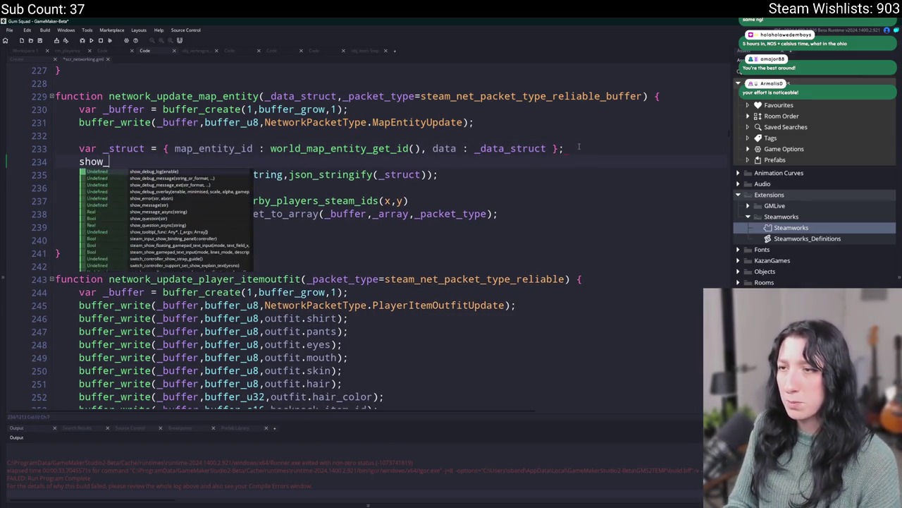
type("message(struct.data);")
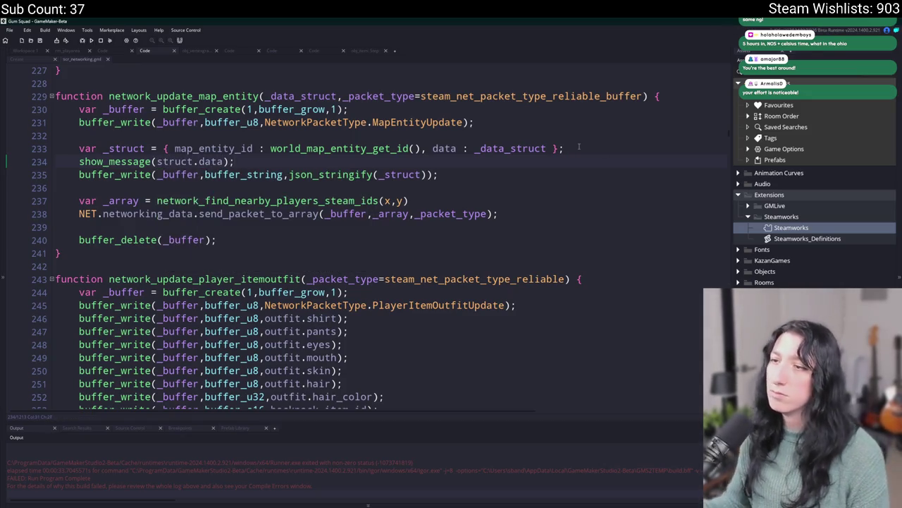
key("F5")
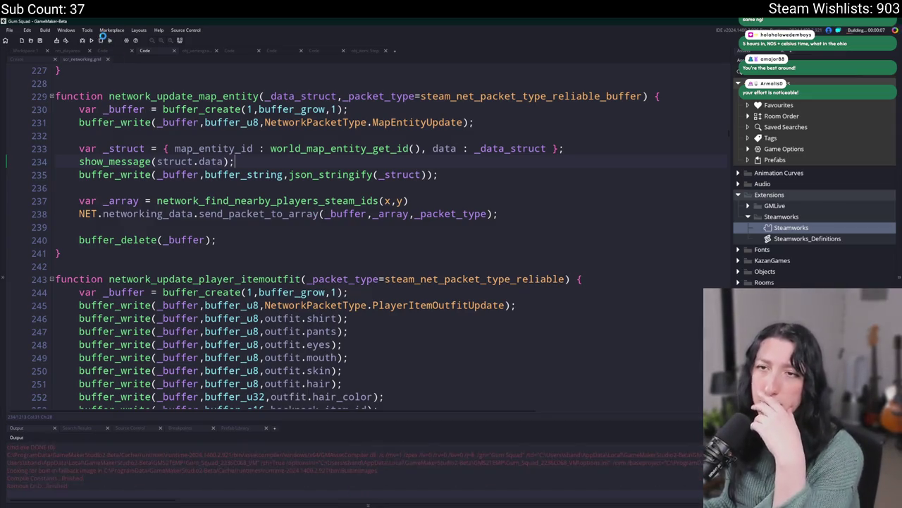
Step: Correct the message argument to _struct.data and rebuild the game
left_click(225, 161)
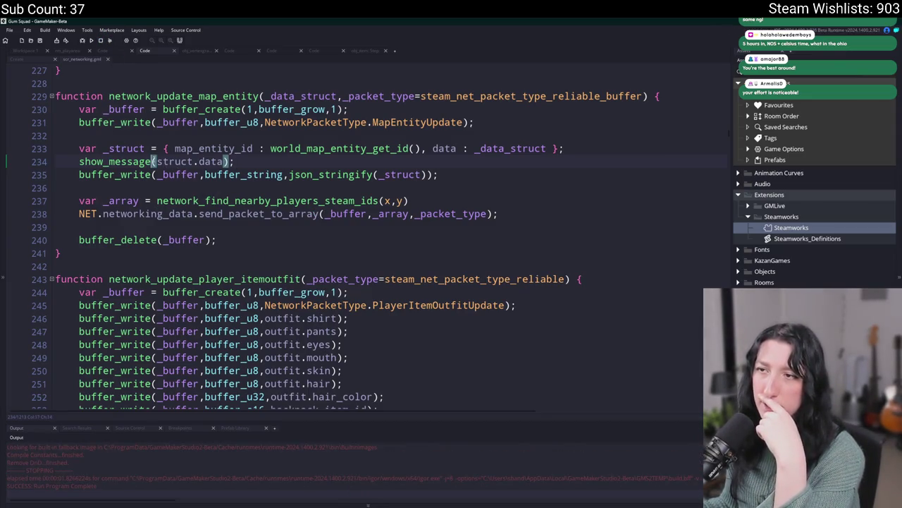
left_click(162, 162)
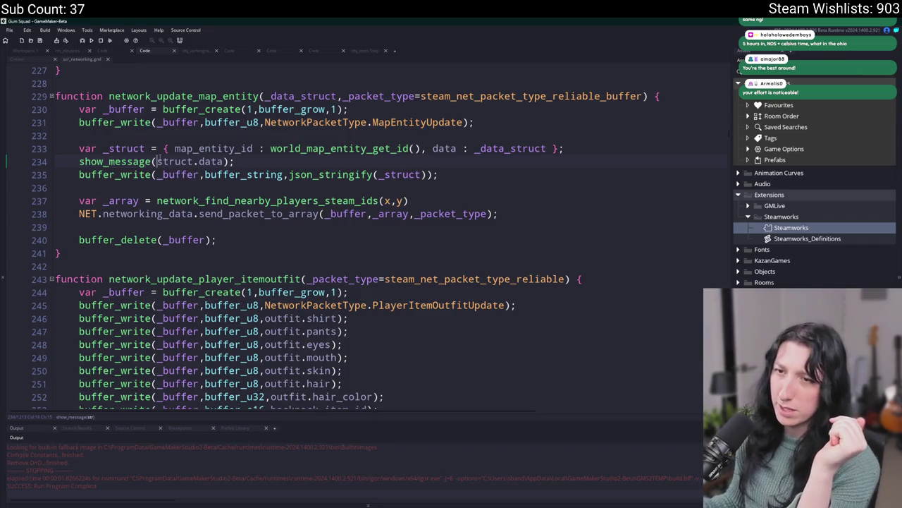
type("_")
key("F5")
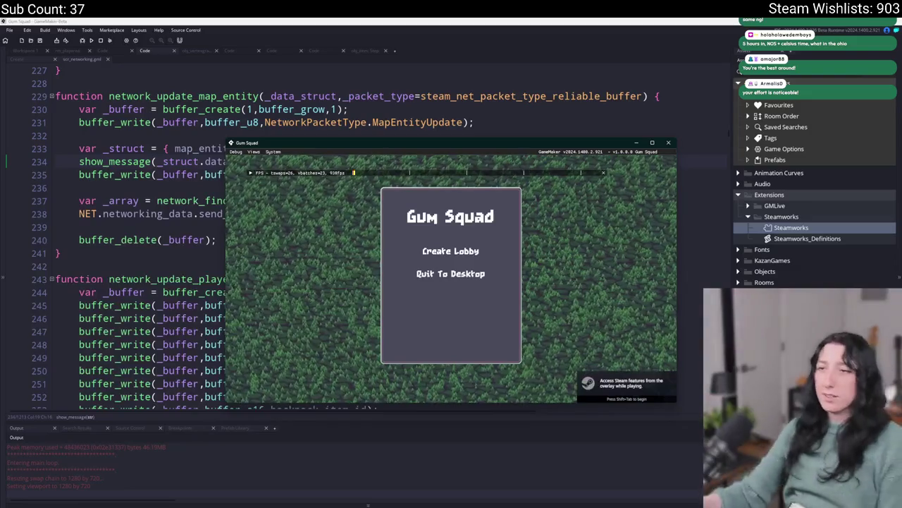
Step: Create a lobby, toggle the inventory with I, and dismiss the debug message popups
left_click(451, 251)
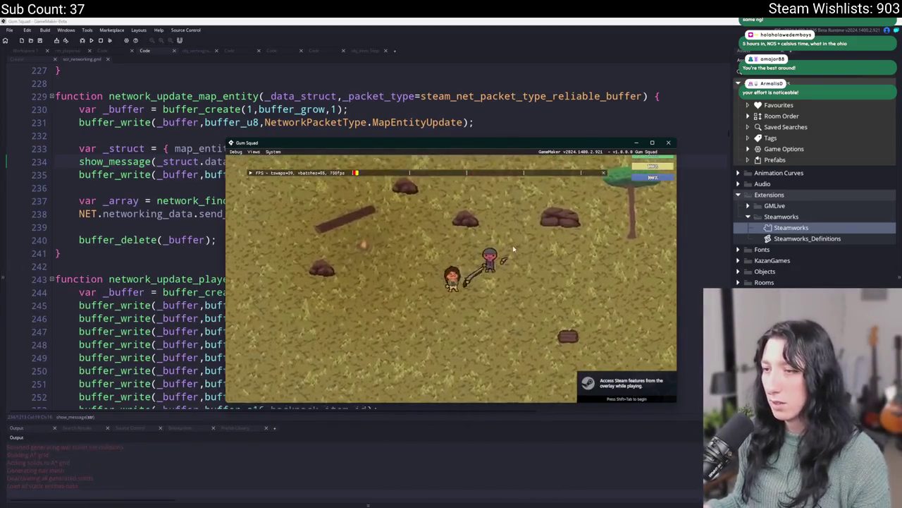
key("i")
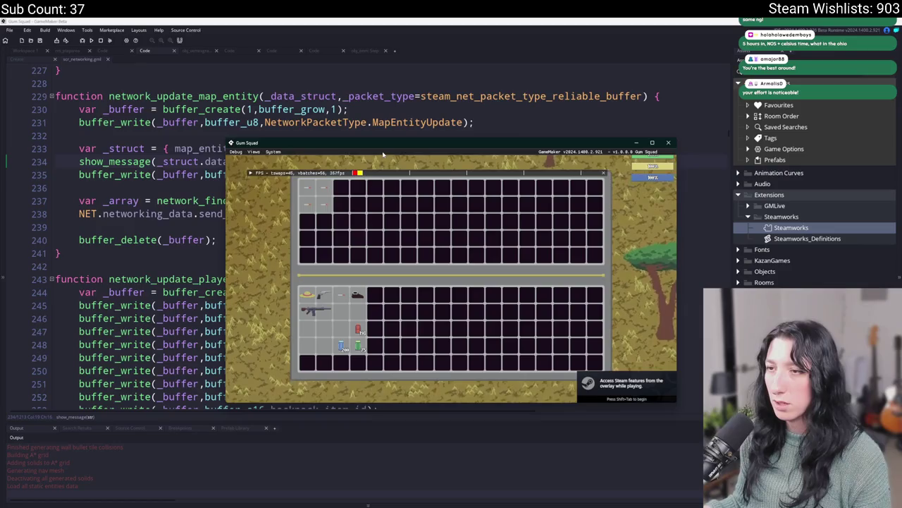
left_click(454, 288)
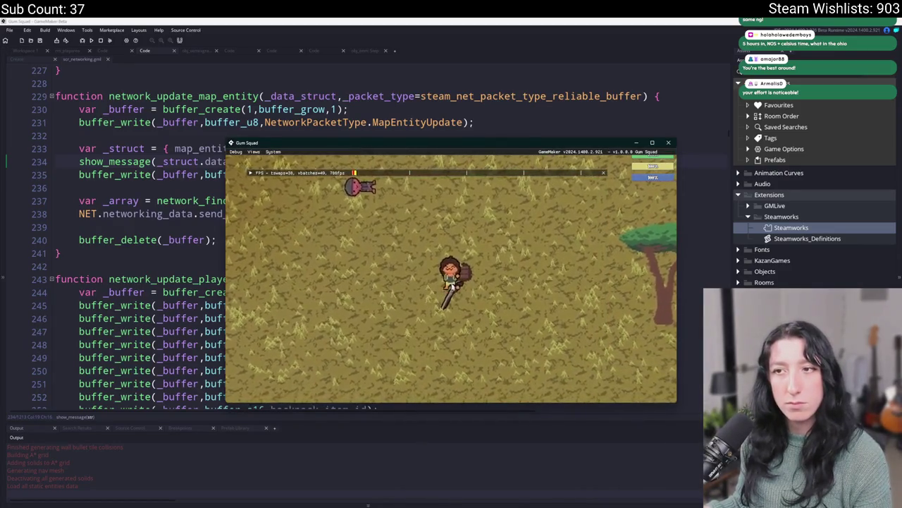
key("i")
left_click(452, 288)
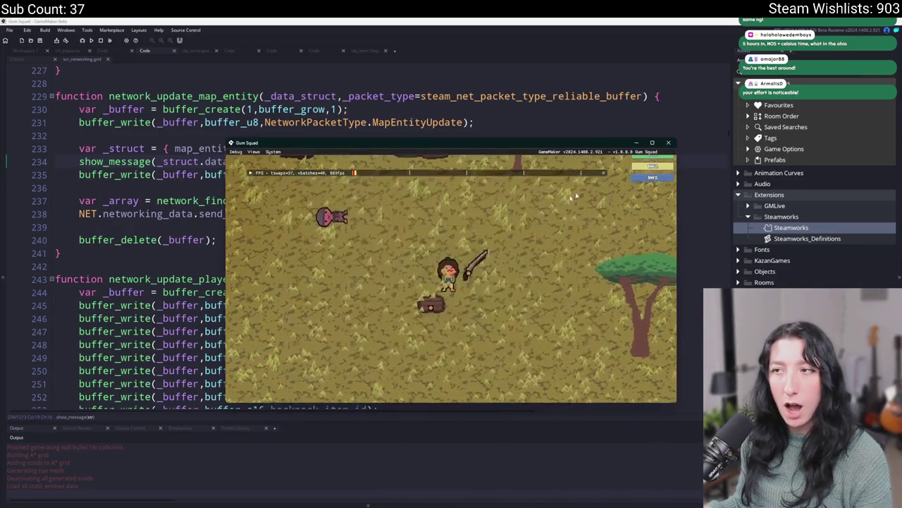
left_click(571, 129)
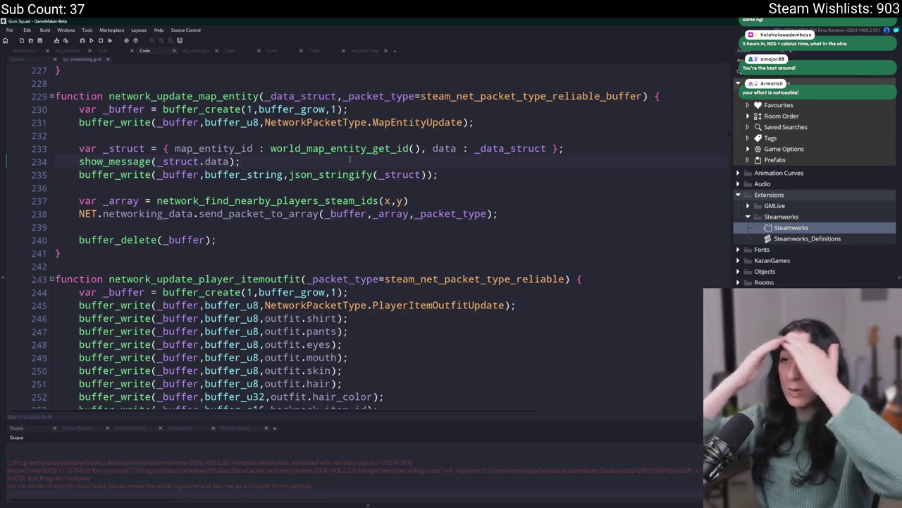
Step: Delete the show_message debug line 234 from network_update_map_entity
mouse_move(56, 162)
left_mouse_down()
mouse_move(79, 148)
mouse_move(62, 159)
left_mouse_up()
key("shift+End")
key("BackSpace")
key("BackSpace")
Step: Search the project for every use of network_update_map_entity from the Create event
left_click(36, 59)
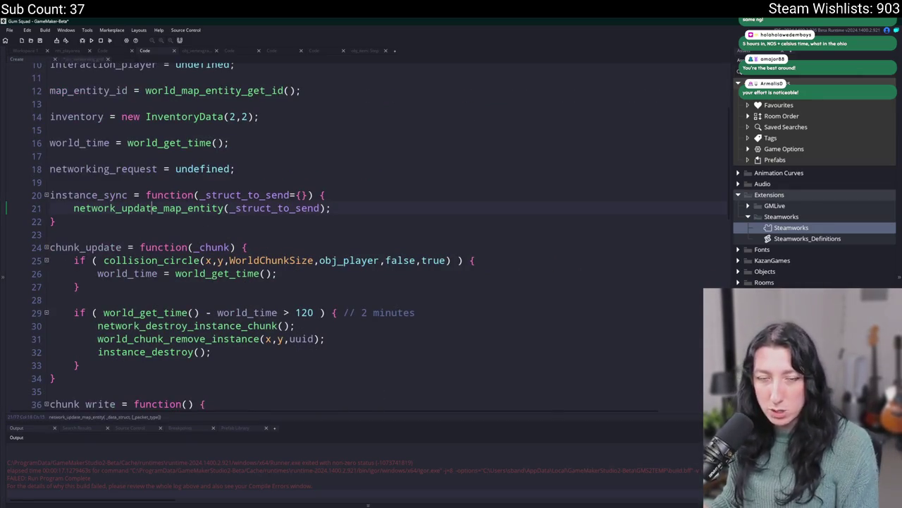
mouse_move(159, 212)
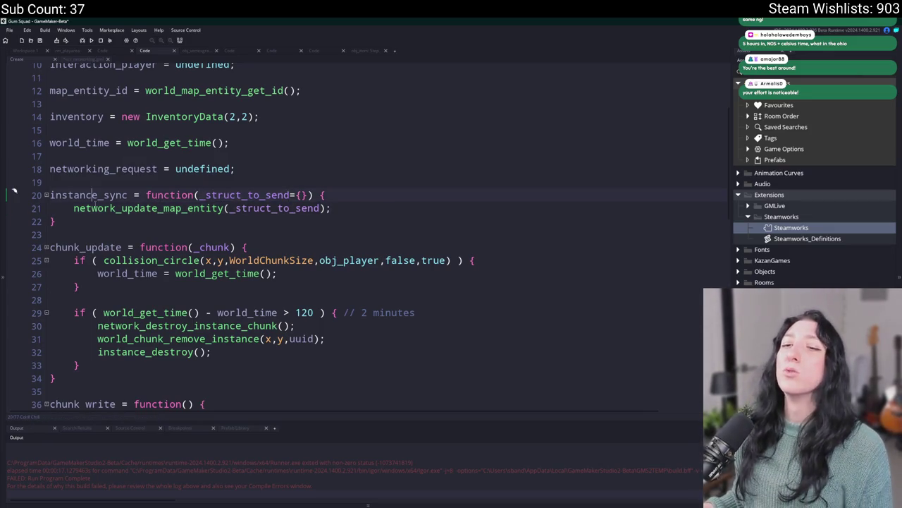
double_click(159, 208)
key("ctrl+shift+f")
key("Return")
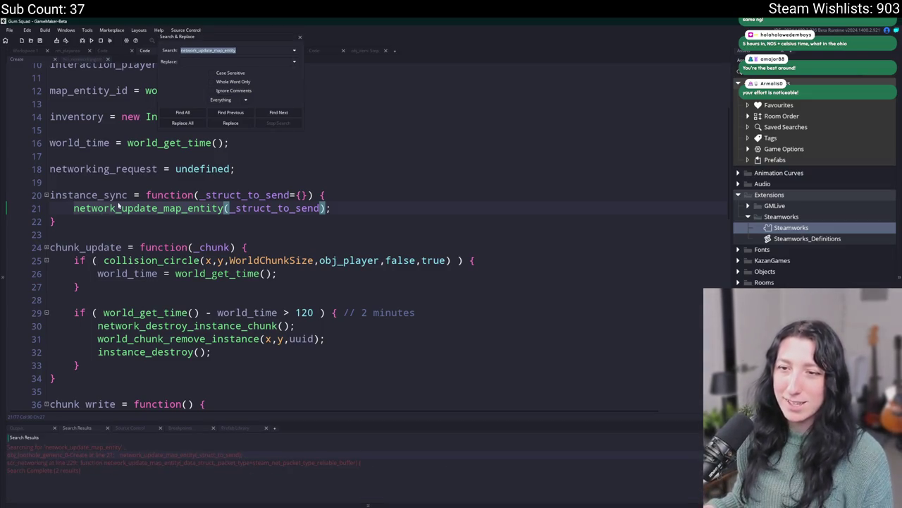
Step: Search for instance_sync and open the obj_ui_inventory Destroy event that calls it
double_click(104, 194)
key("ctrl+shift+f")
key("Return")
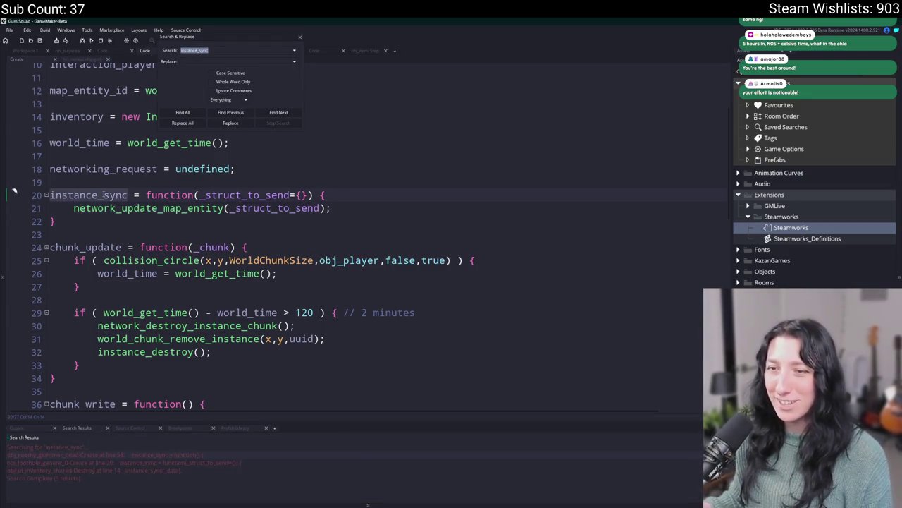
double_click(202, 455)
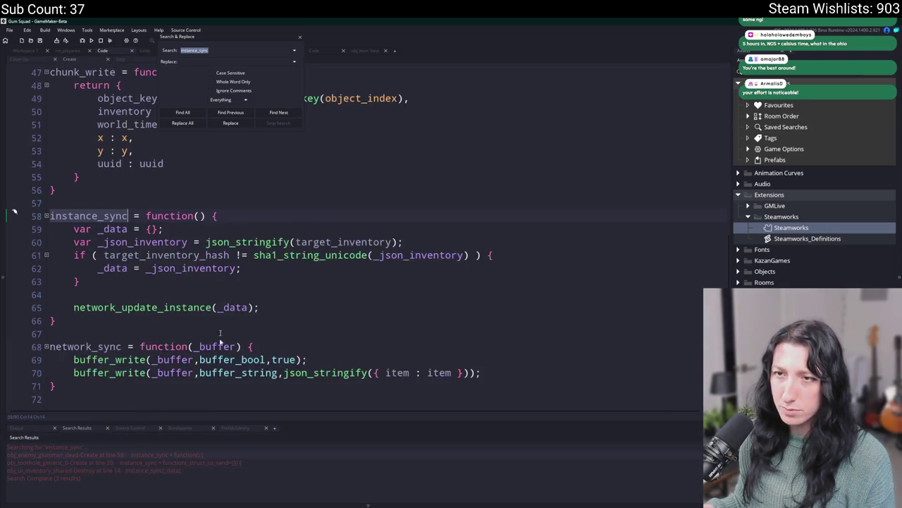
left_click(300, 36)
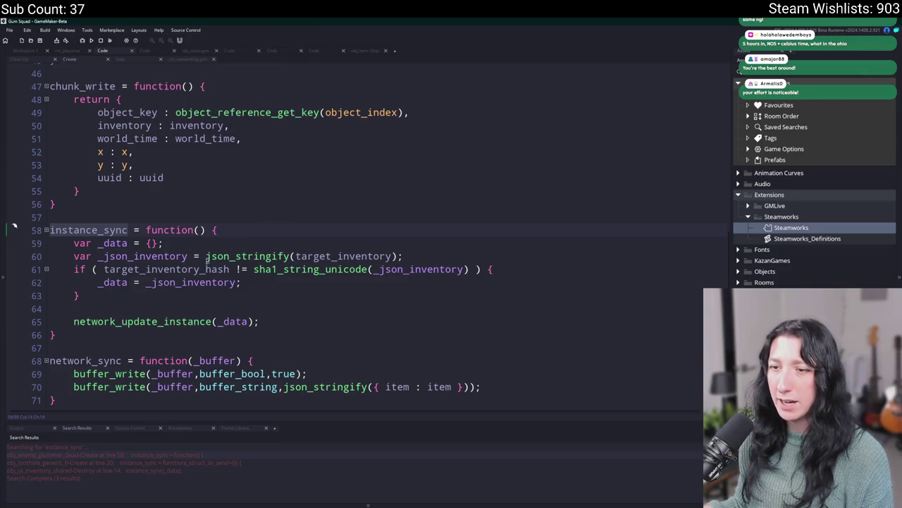
double_click(115, 242)
scroll(134, 256, "up", 1)
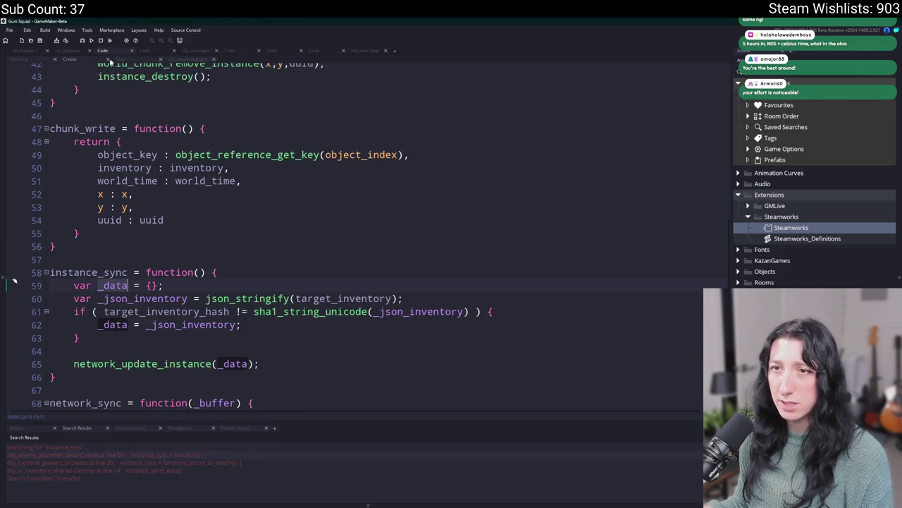
double_click(114, 469)
left_click(148, 286)
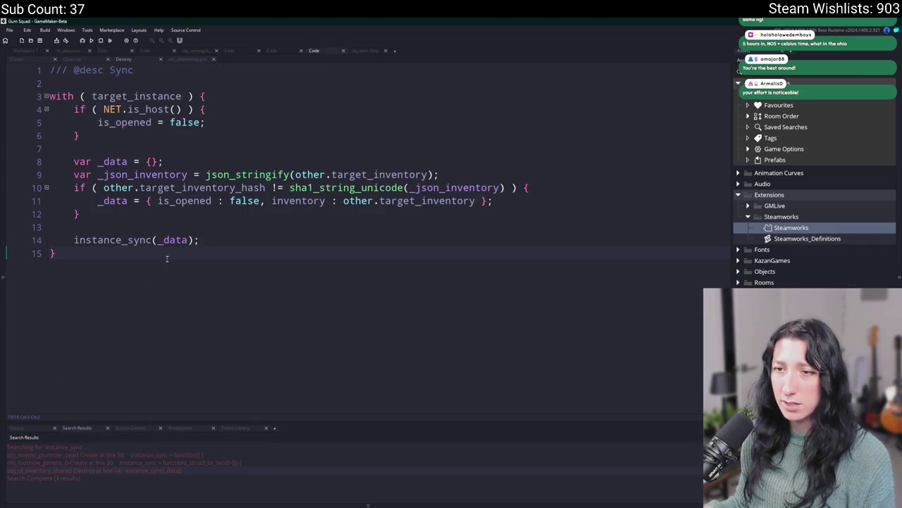
Step: Change line 8 to var _data = { is_opened : false };
left_click(434, 175)
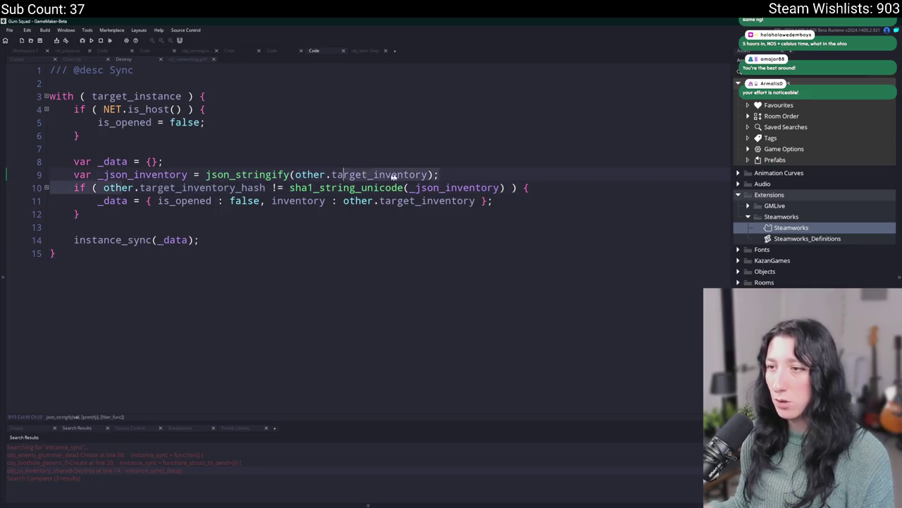
left_click(99, 201)
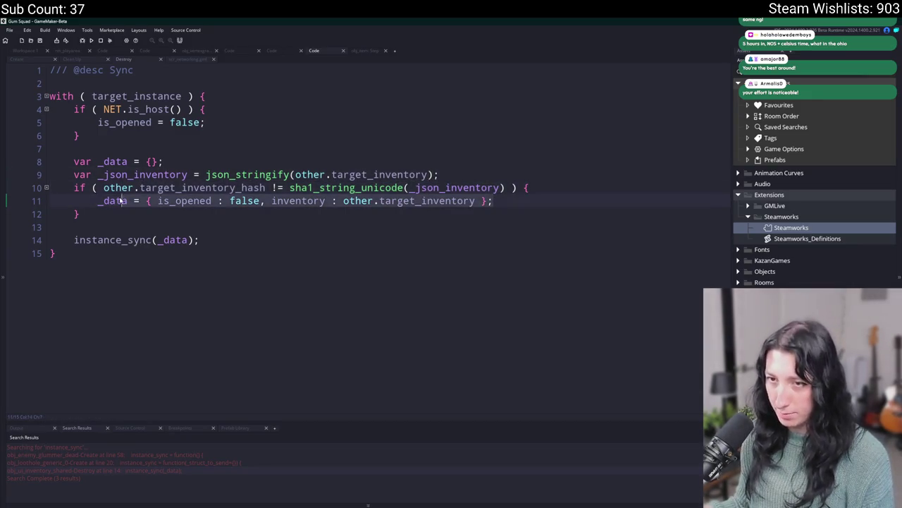
key("Down")
key("End")
key("Return")
key("Return")
type("_data = { is_opened : false, inventory : other.target_inventory };")
key("ctrl+z")
key("ctrl+z")
key("ctrl+z")
left_click(514, 174)
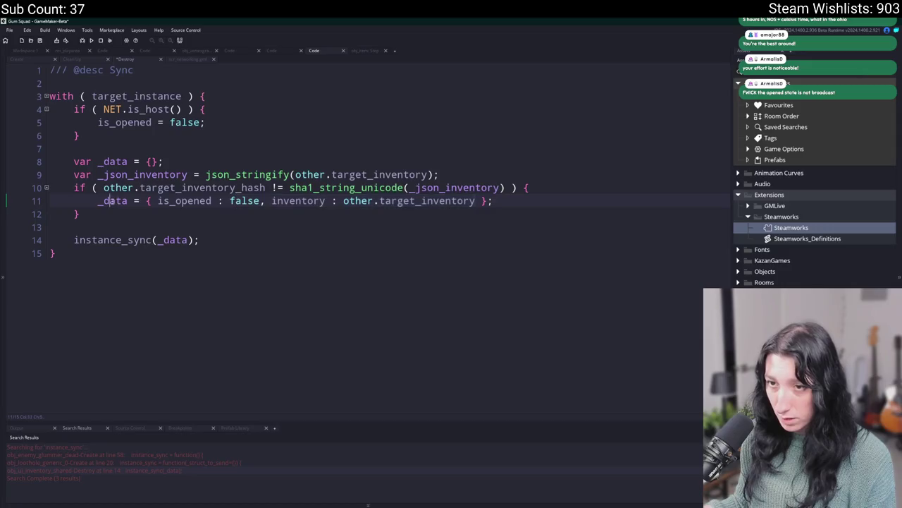
left_click(262, 201)
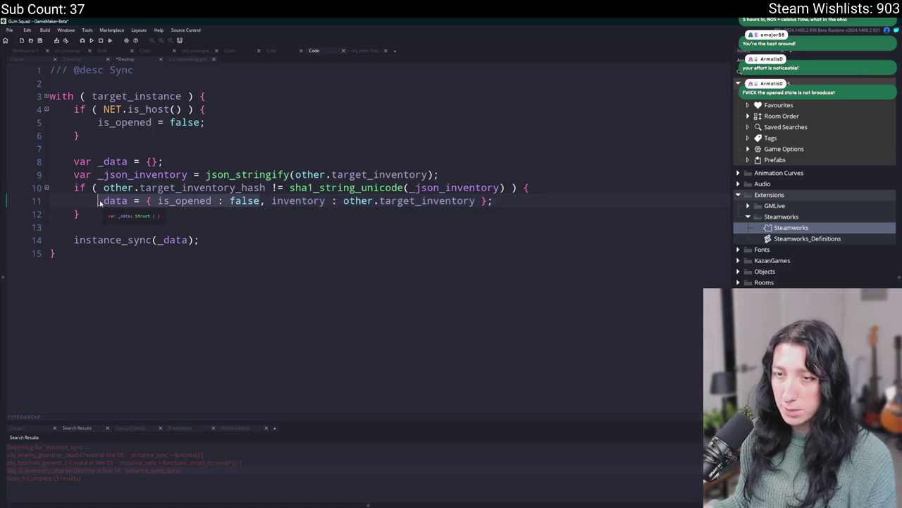
left_click(103, 162)
type("{ is_opened : false")
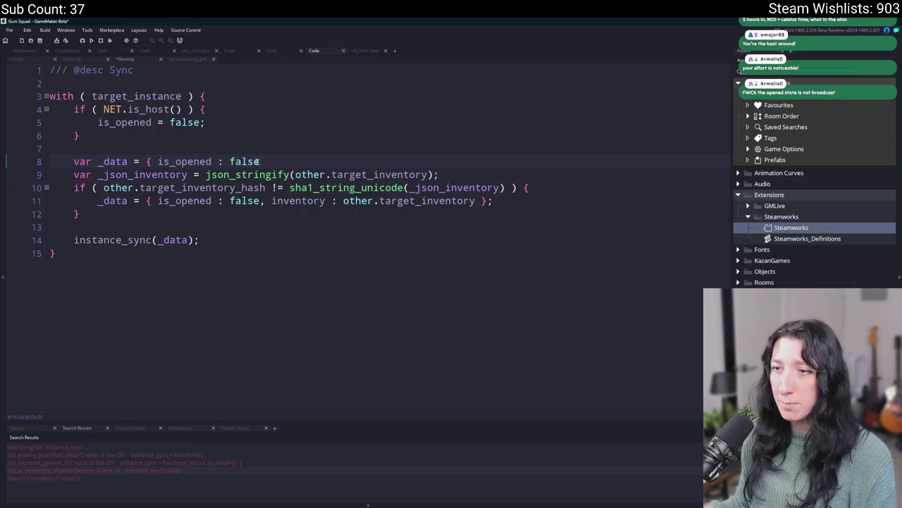
Step: Rewrite line 11 as _data[$ "inventory"] = other.target_inventory; and commit it as Update Destroy_0.gml
left_click(147, 201)
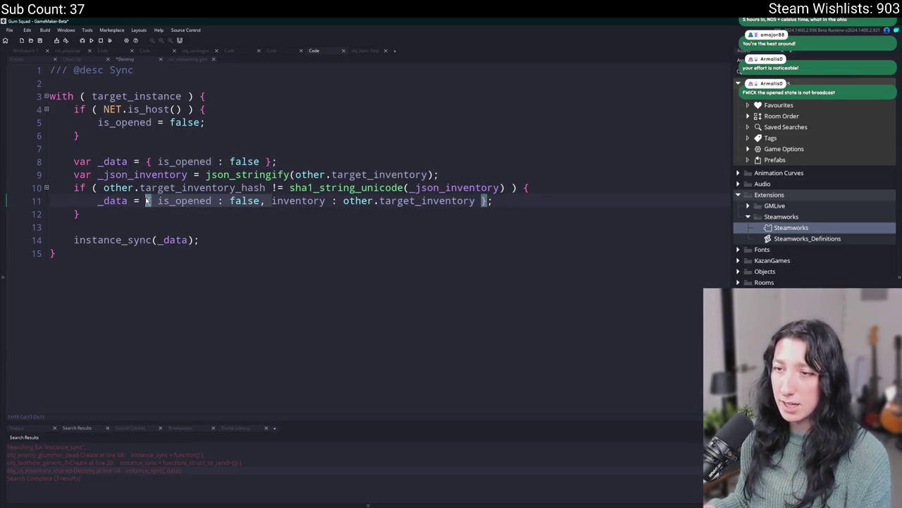
key("ctrl+Delete")
key("ctrl+Delete")
key("ctrl+Delete")
key("BackSpace")
key("BackSpace")
key("BackSpace")
type("[$ \"")
key("ctrl+Right")
type("\"]")
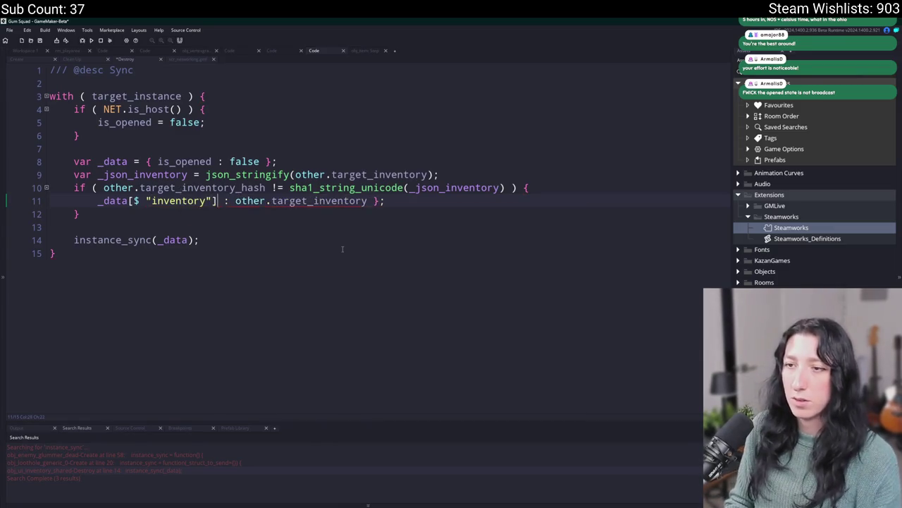
key("BackSpace")
type("=")
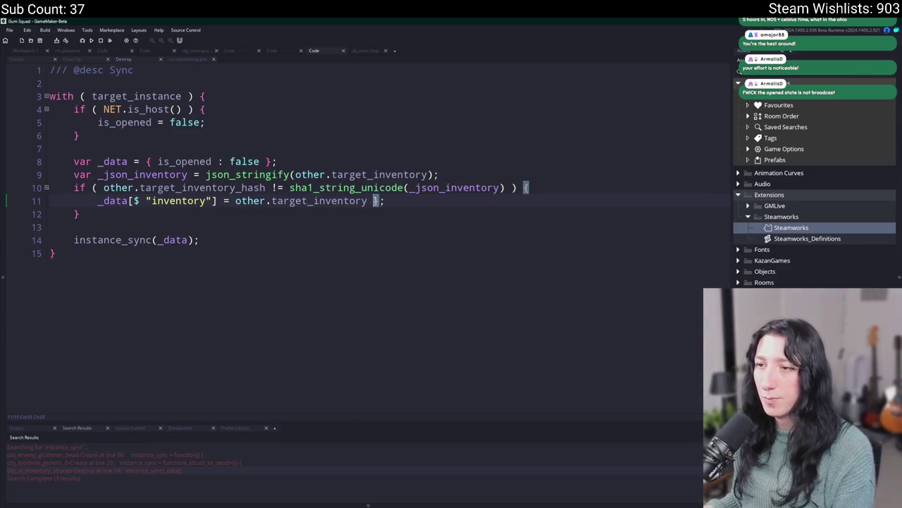
left_click(386, 202)
key("BackSpace")
key("BackSpace")
key("BackSpace")
type(";")
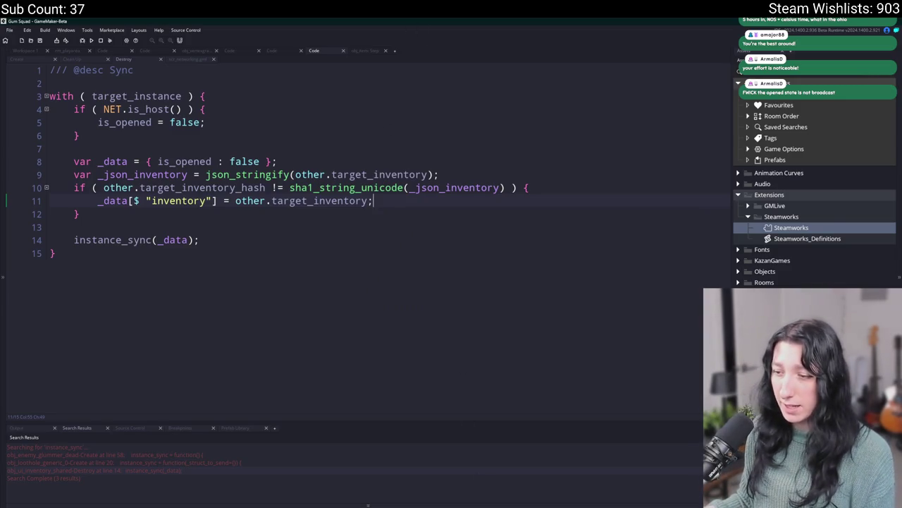
key("alt+Tab")
left_click(182, 396)
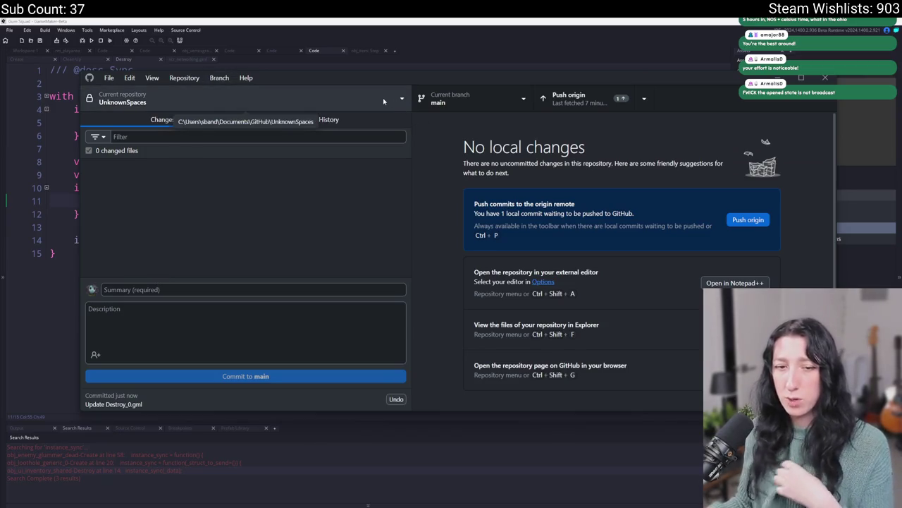
Step: Push the Destroy_0.gml commit to origin and rerun the game from GameMaker
left_click(607, 98)
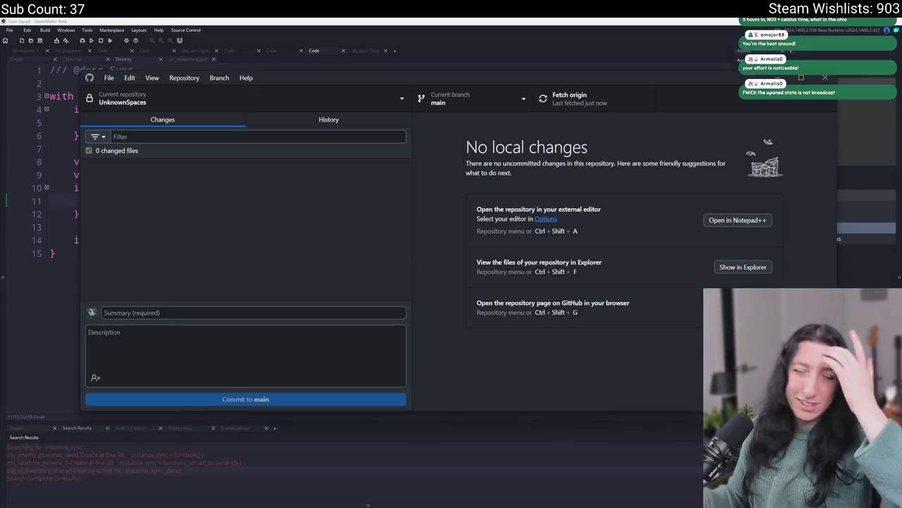
left_click(92, 40)
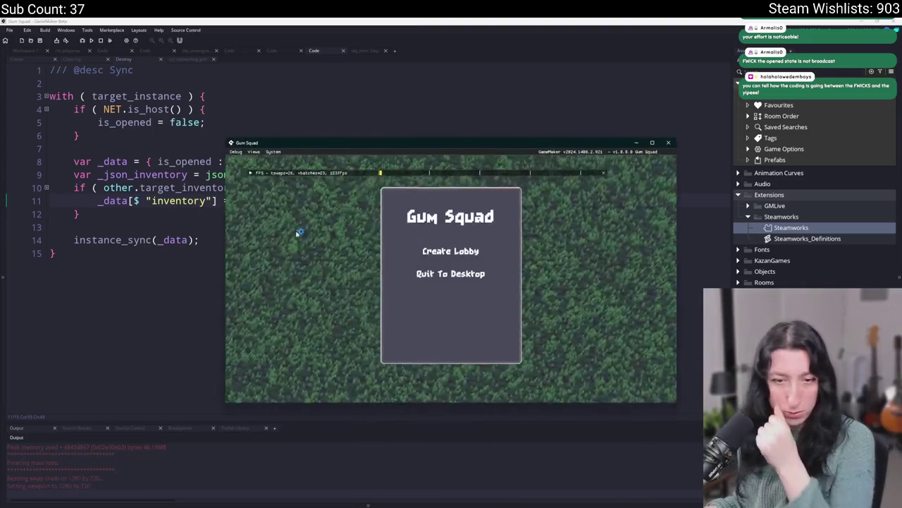
Step: Host a lobby, playtest the glummer in the grassland, then quit with Escape
left_click(429, 252)
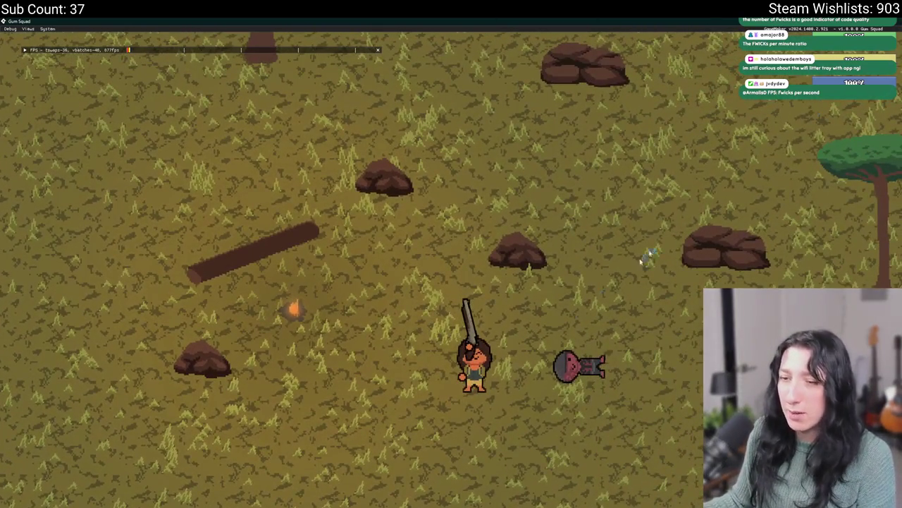
key("Escape")
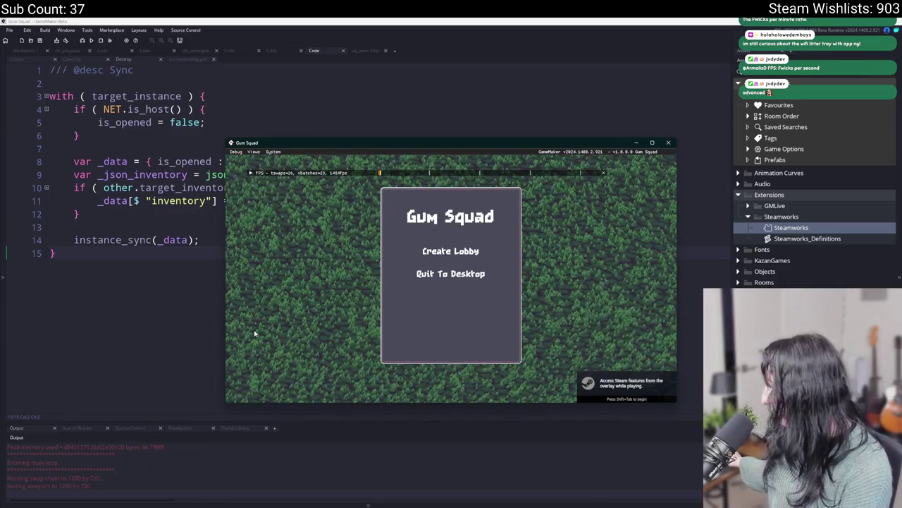
Step: Create another lobby, maximize the game window, then switch to GitHub Desktop
left_click(451, 251)
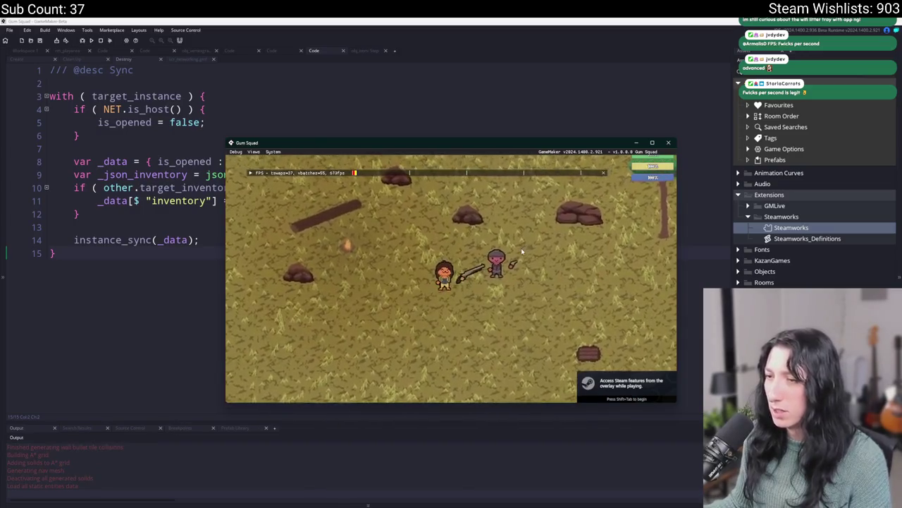
left_click_drag(546, 143, 529, 20)
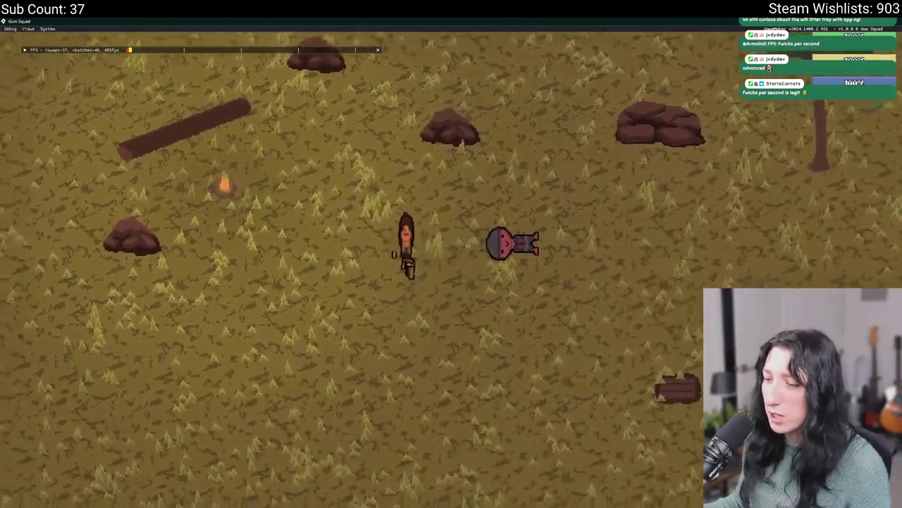
key("alt+Tab")
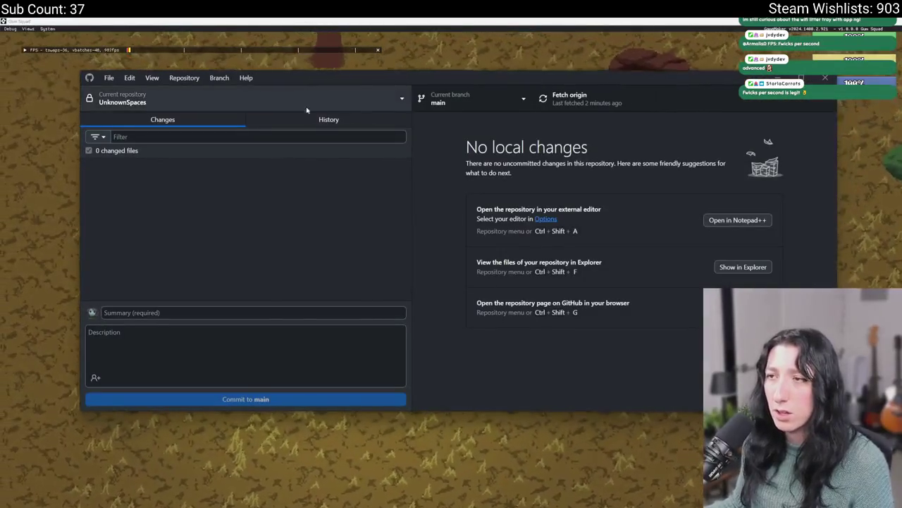
Step: Review the Update Create_0.gml, Update Step_0.gml, Update Destroy_0.gml and We got fweaky diffs in History
left_click(289, 124)
left_click(200, 183)
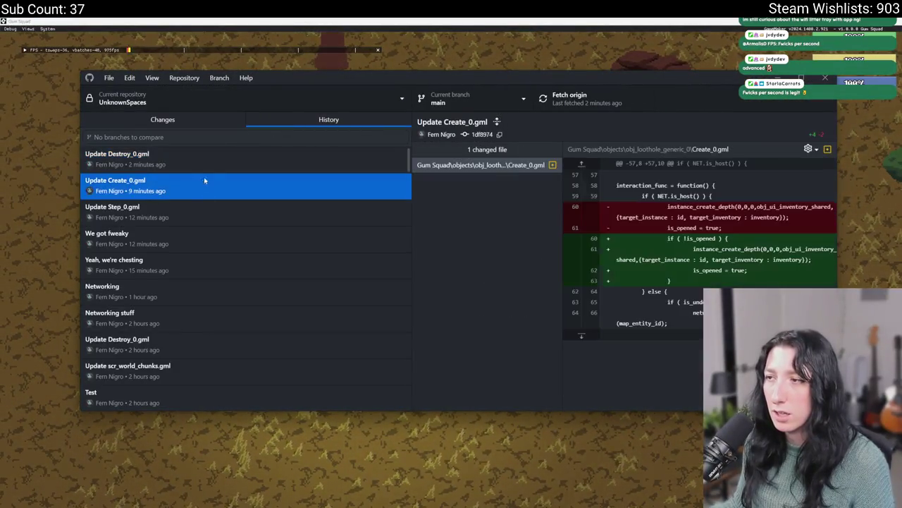
left_click(268, 219)
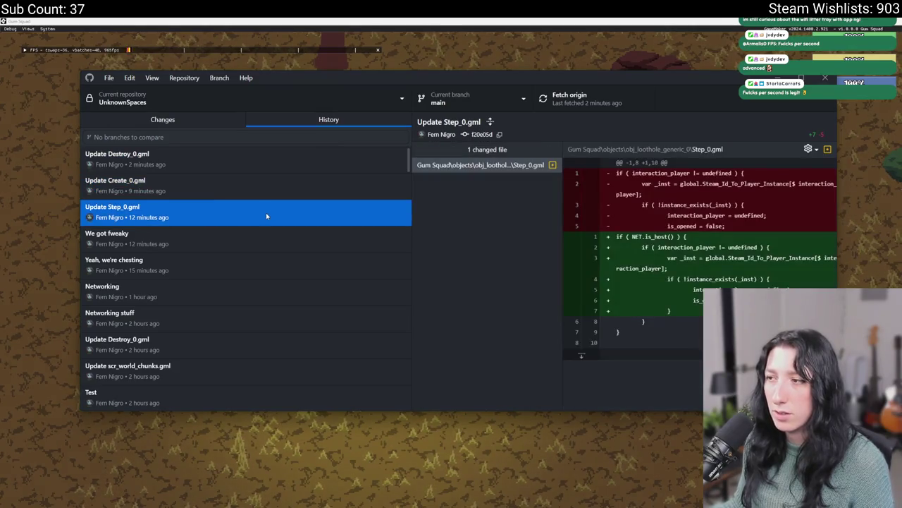
left_click(280, 172)
left_click(251, 236)
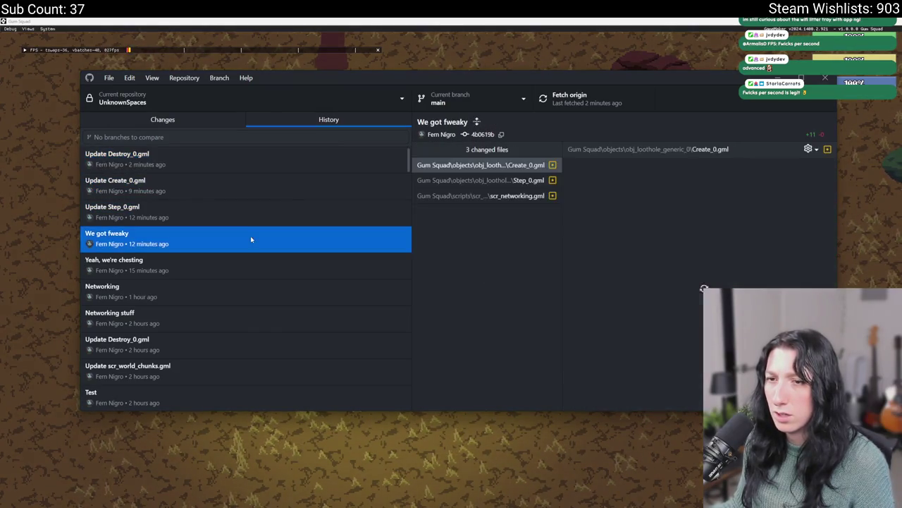
left_click(362, 20)
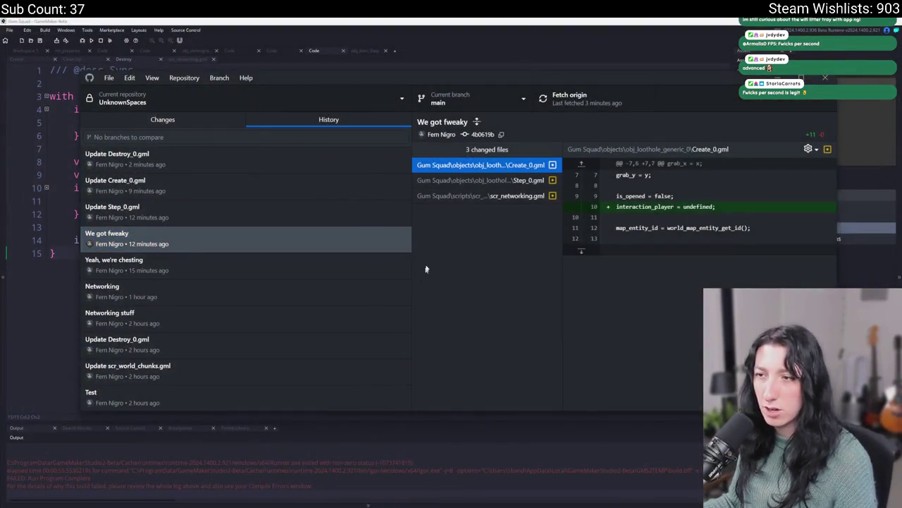
Step: Relaunch the game maximized and invite a friend through the Steam overlay
left_click(479, 20)
key("F5")
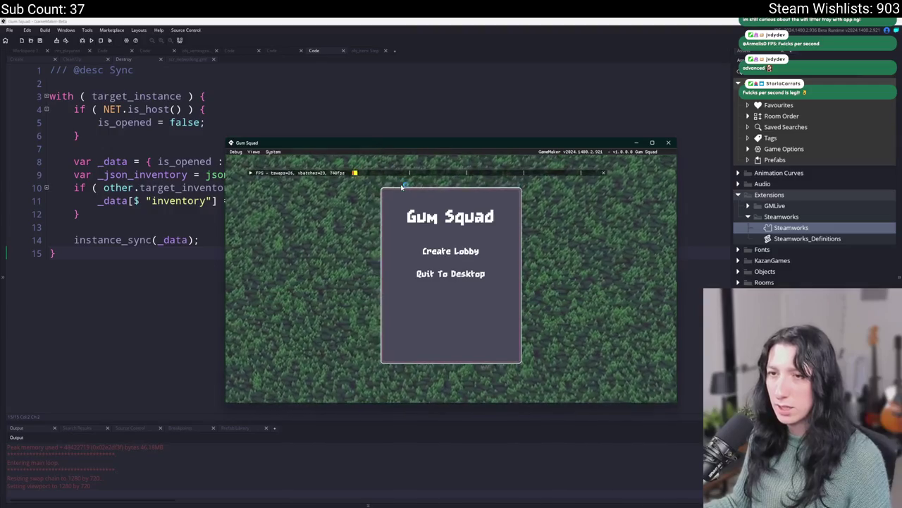
double_click(443, 149)
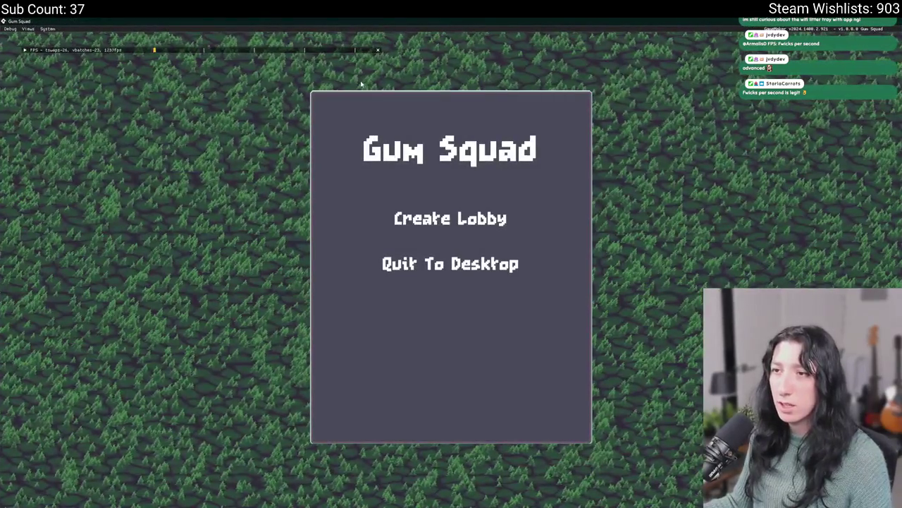
key("shift+Tab")
type("fe")
right_click(221, 107)
mouse_move(254, 173)
left_click(324, 169)
key("shift+Tab")
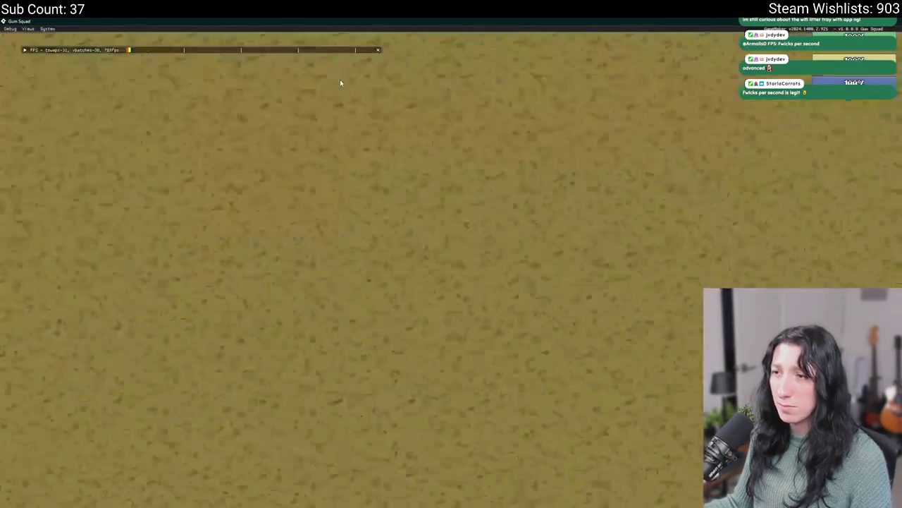
Step: Kill the glummer and loot its 200 gum stack and armor vest into the player inventory
key("s")
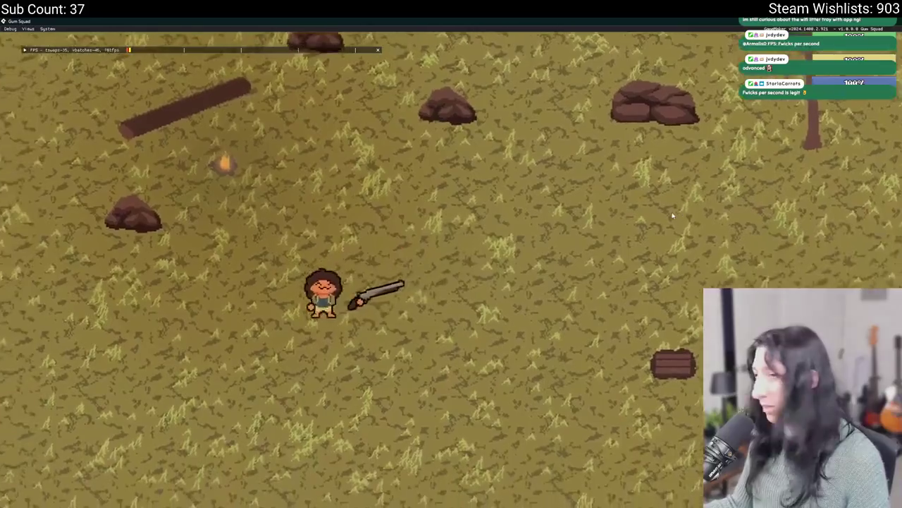
key("w")
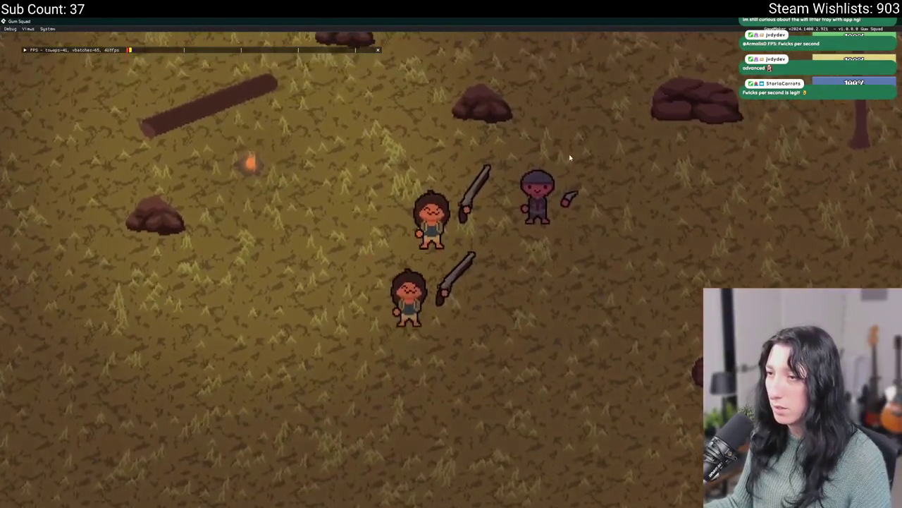
key("d")
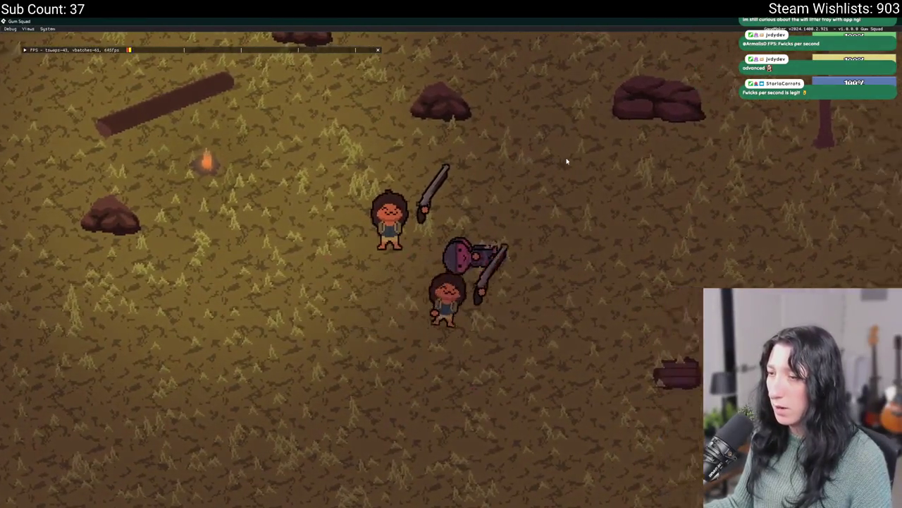
key("d")
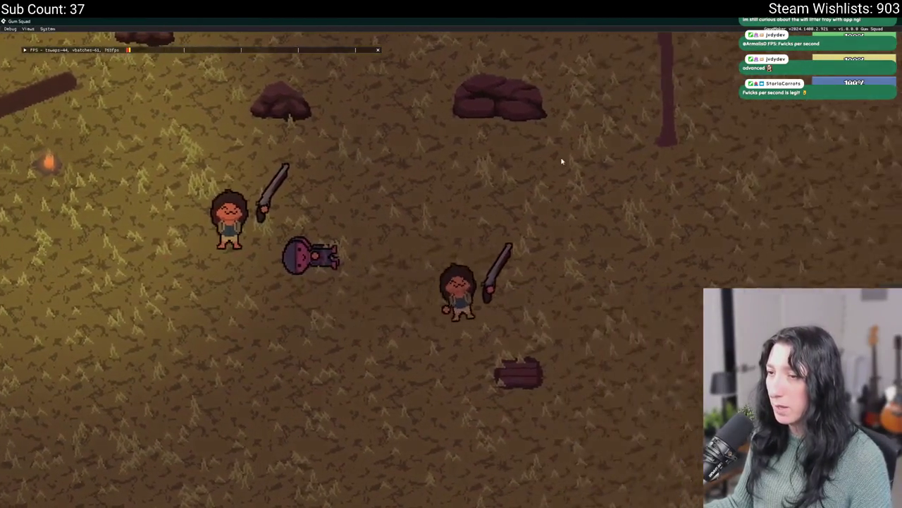
key("i")
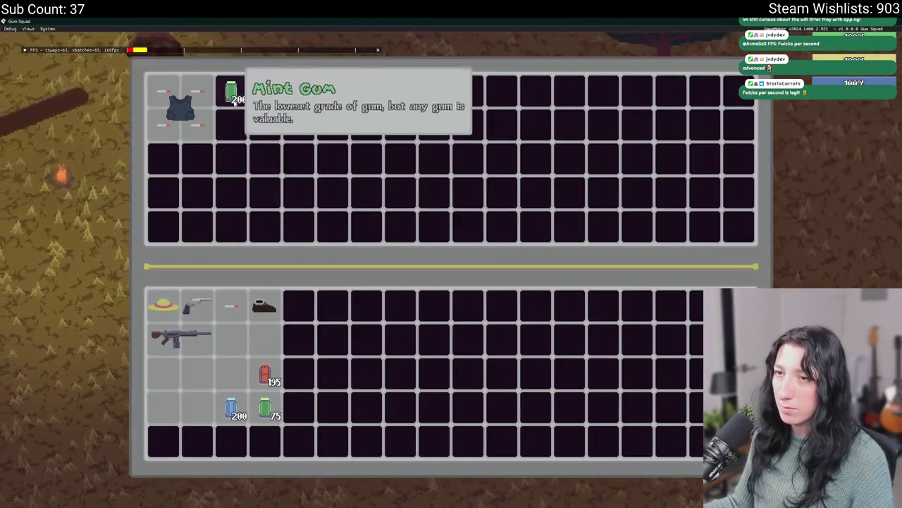
mouse_move(232, 93)
left_mouse_down()
mouse_move(194, 335)
mouse_move(232, 341)
left_mouse_up()
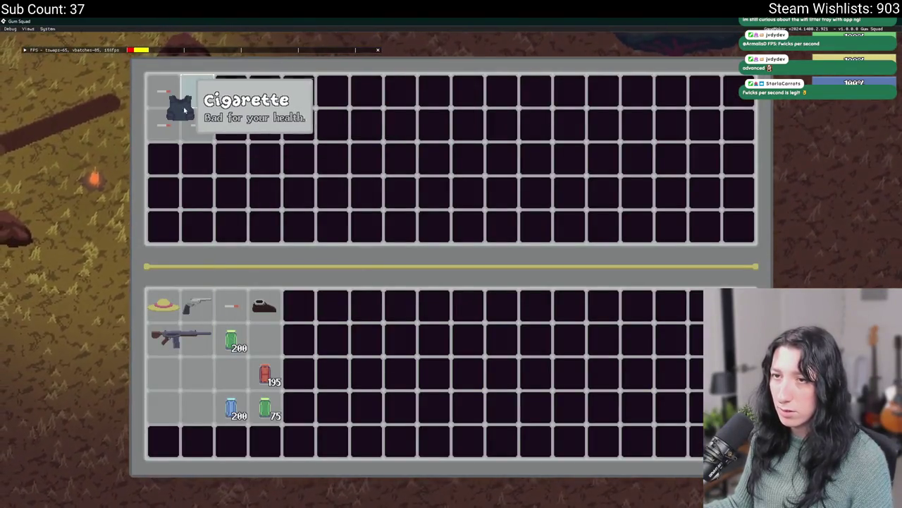
left_click_drag(200, 106, 191, 383)
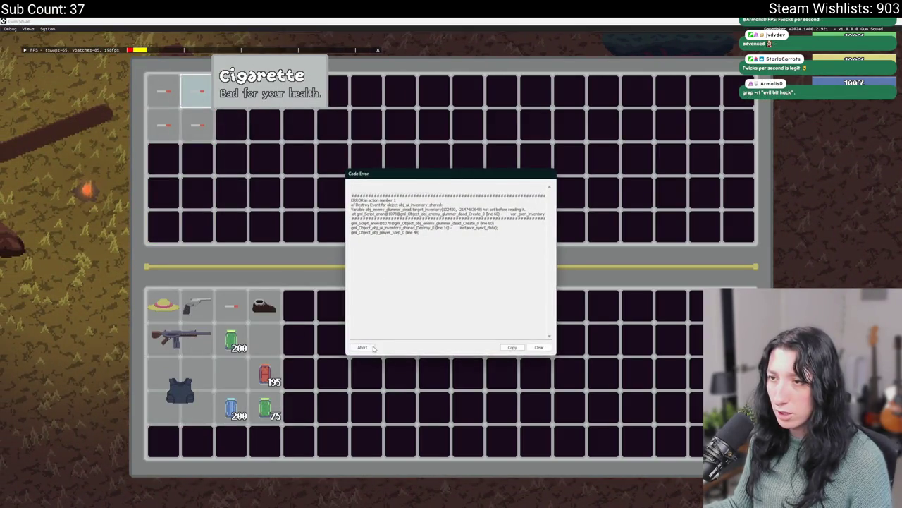
Step: Abort the crashed Gum Squad run from the Code Error dialog
left_click(358, 348)
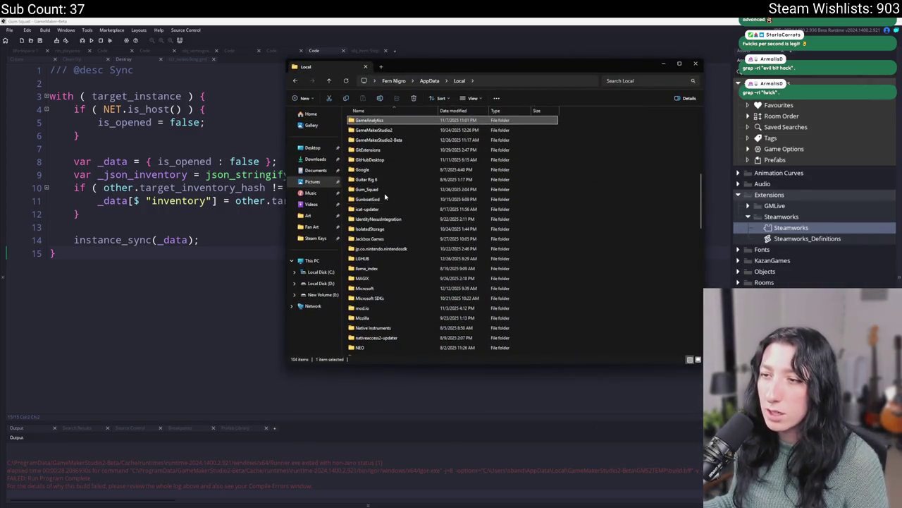
Step: Open the Gum_Squad data folder, then rebuild and relaunch the game from GameMaker
double_click(381, 190)
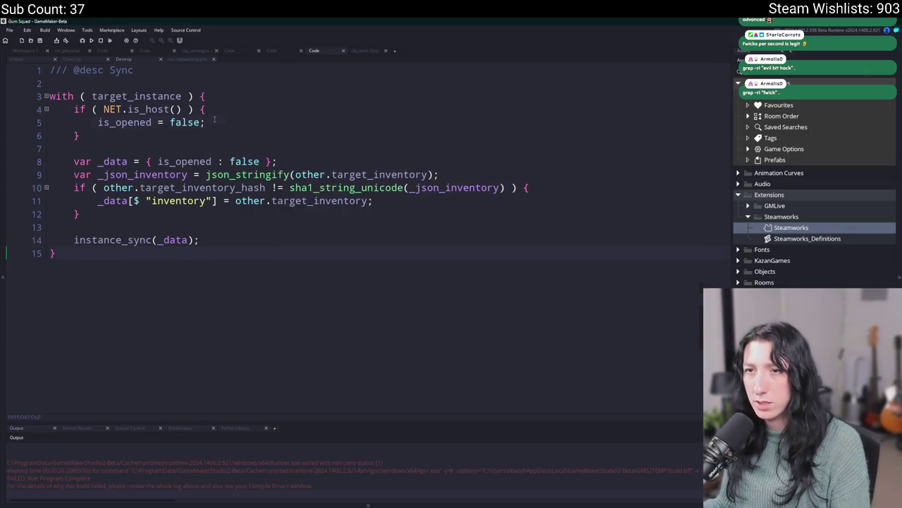
left_click(205, 122)
key("F5")
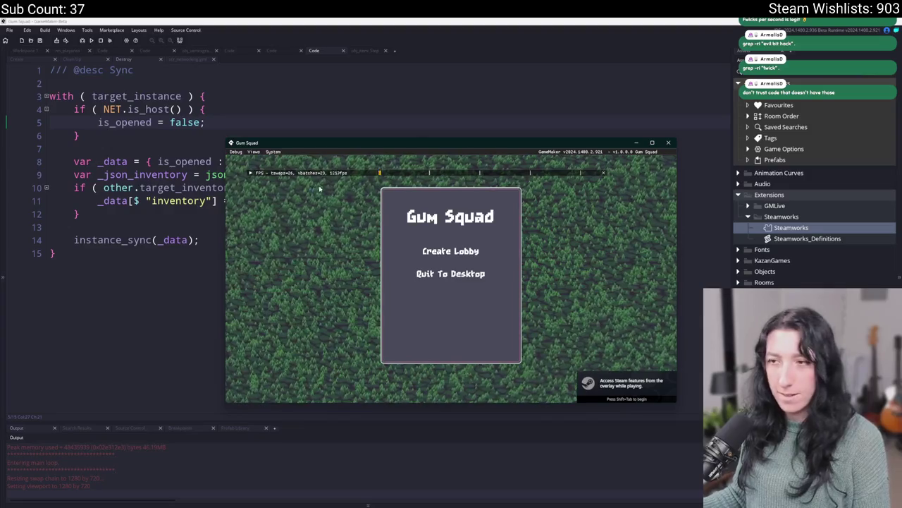
Step: Maximize the game window, create a lobby, and open the player and chest inventories
left_click_drag(364, 152, 338, 53)
double_click(338, 52)
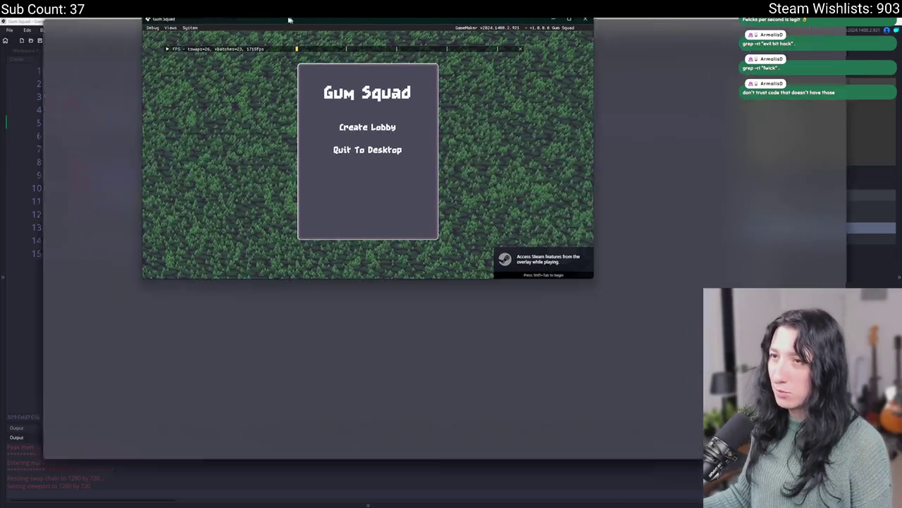
left_click(417, 211)
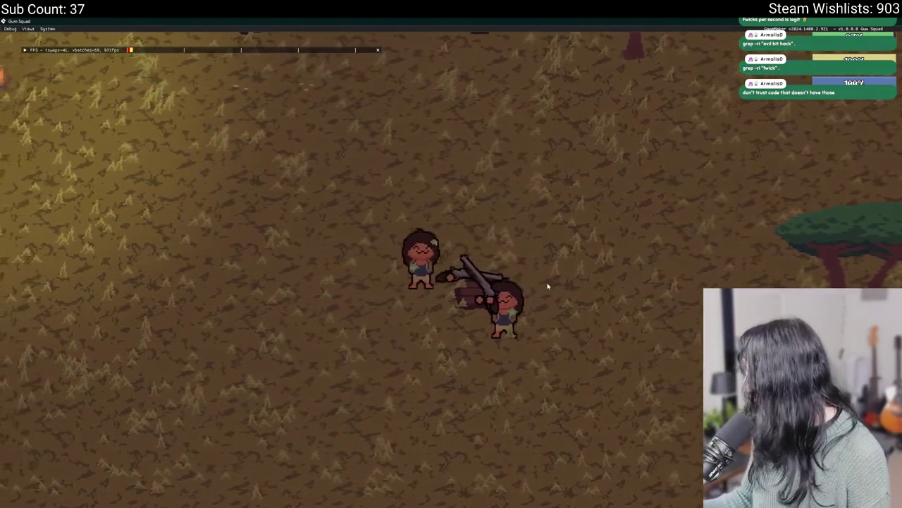
key("i")
key("i")
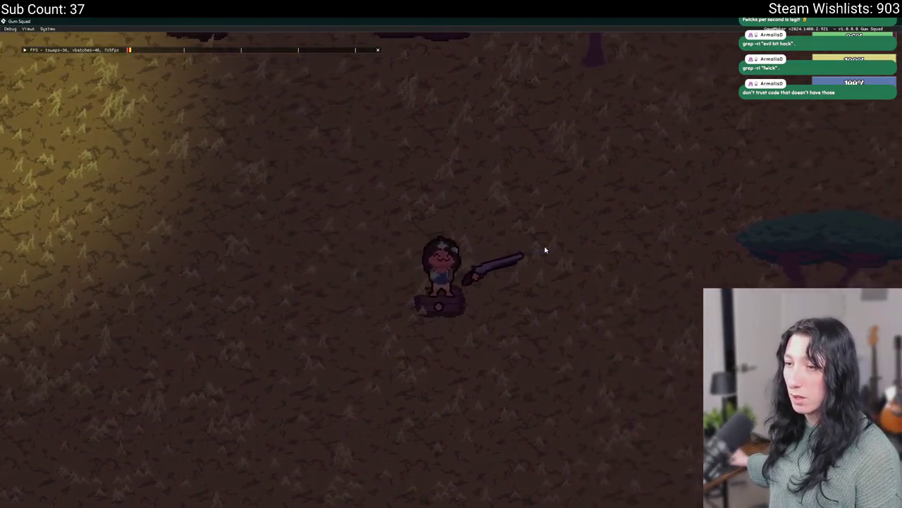
key("e")
key("e")
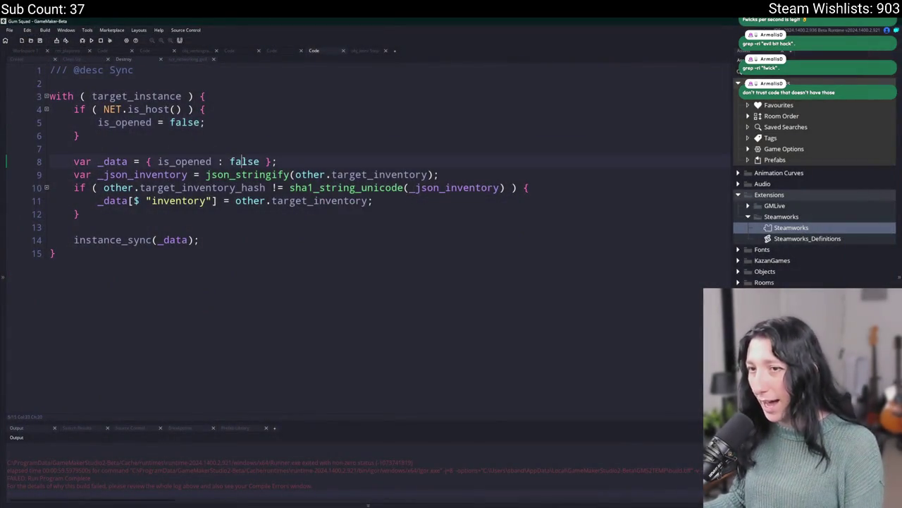
Step: Inspect the is_opened and instance_sync lines in the Sync code, then launch the game
left_click(242, 161)
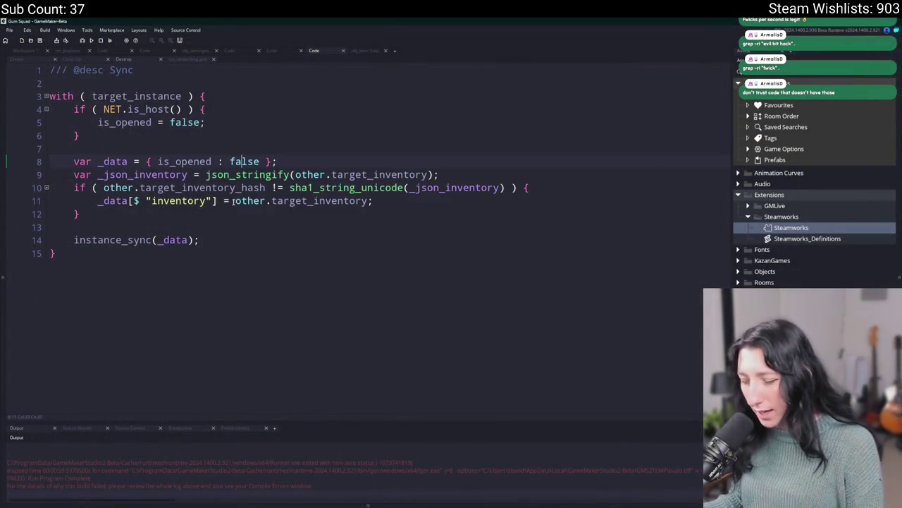
left_click(230, 240)
key("F5")
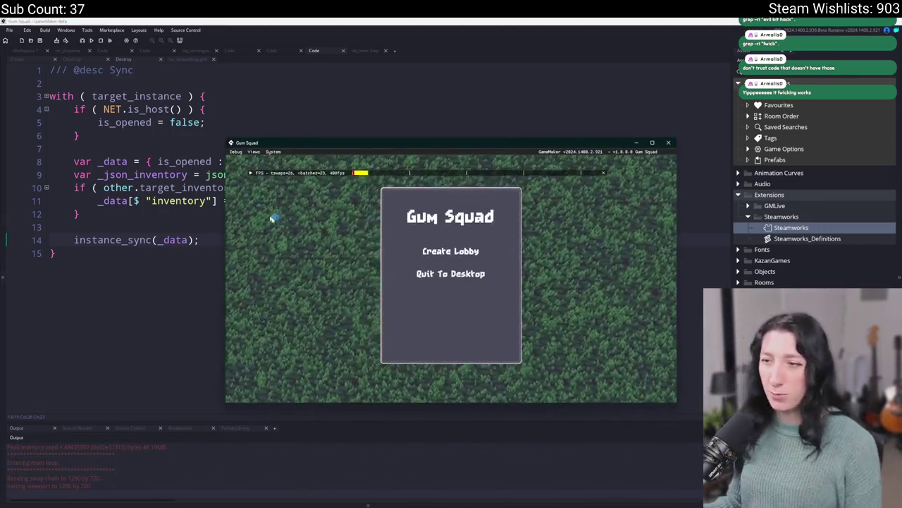
Step: Create a lobby, open the chest until it errors, abort, and rebuild the game
left_click(450, 251)
key("s")
key("d")
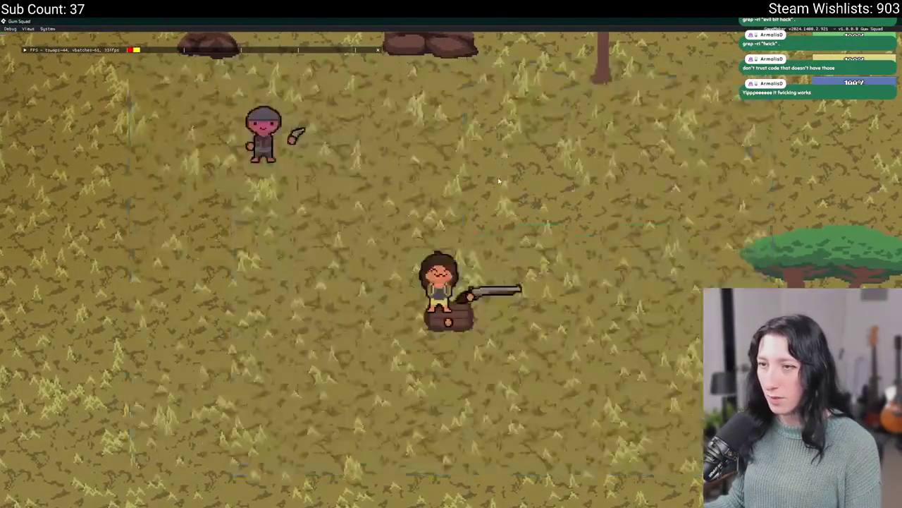
key("e")
left_click(361, 347)
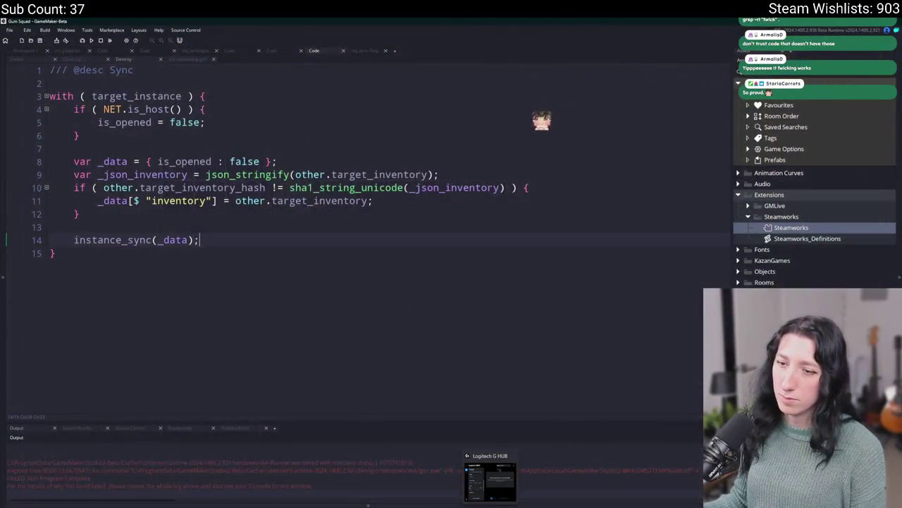
key("F5")
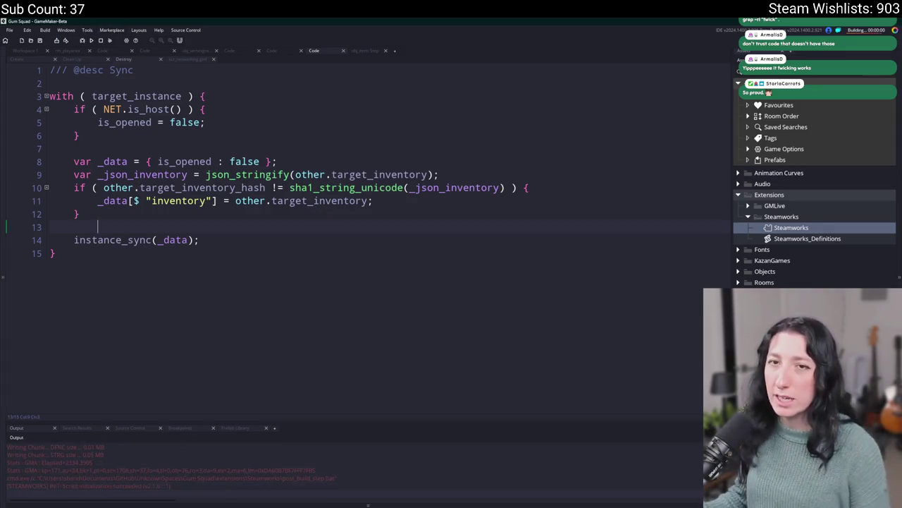
Step: Create a lobby, maximize the game, open the inventory with Tab, then close it and search assets
left_click(451, 306)
double_click(433, 139)
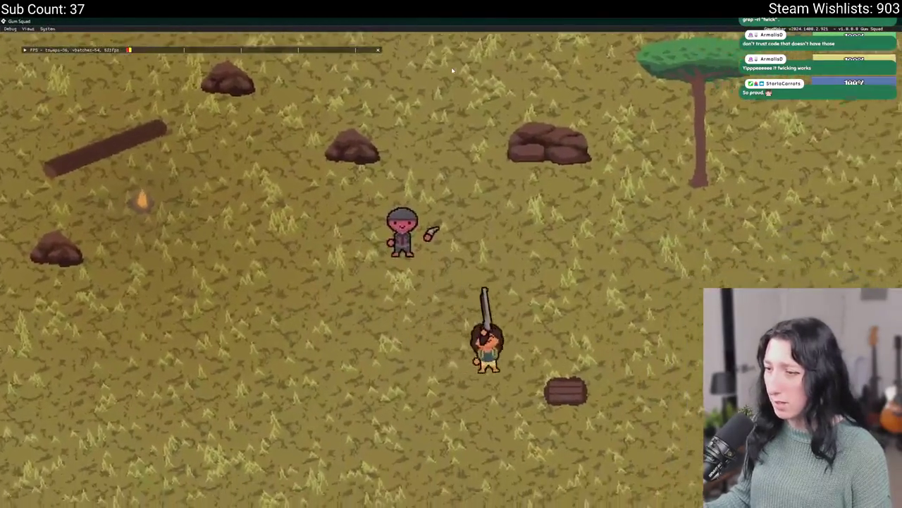
key("Tab")
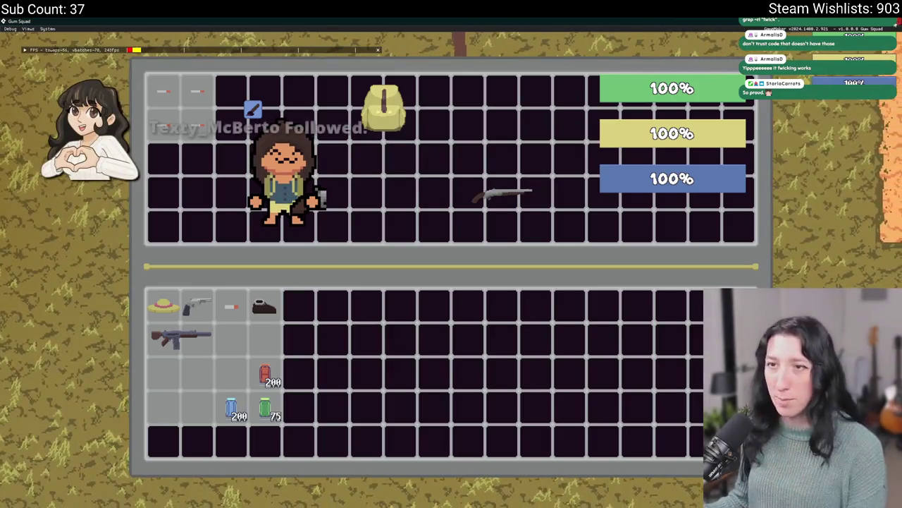
key("alt+F4")
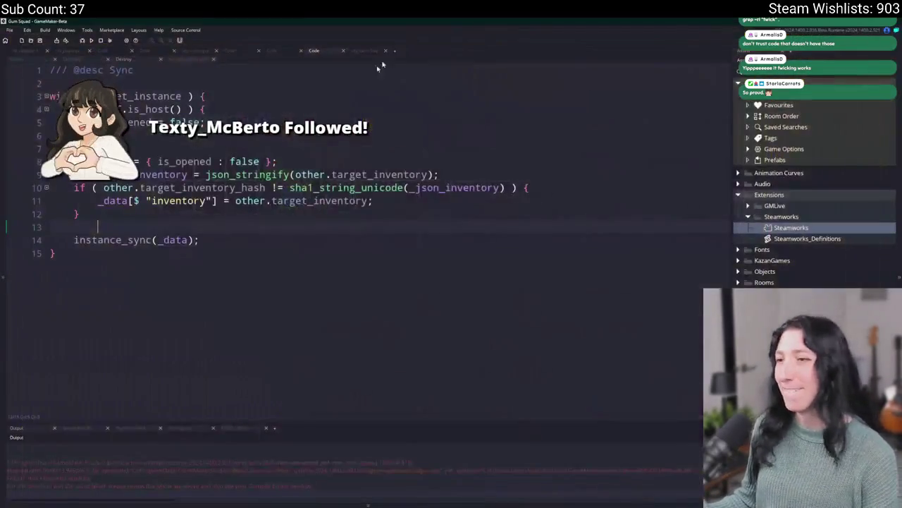
key("ctrl+t")
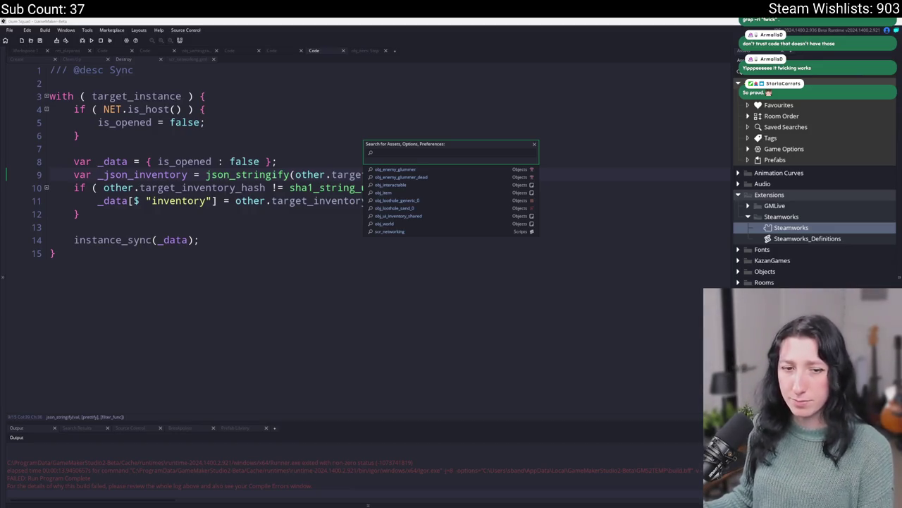
key("Escape")
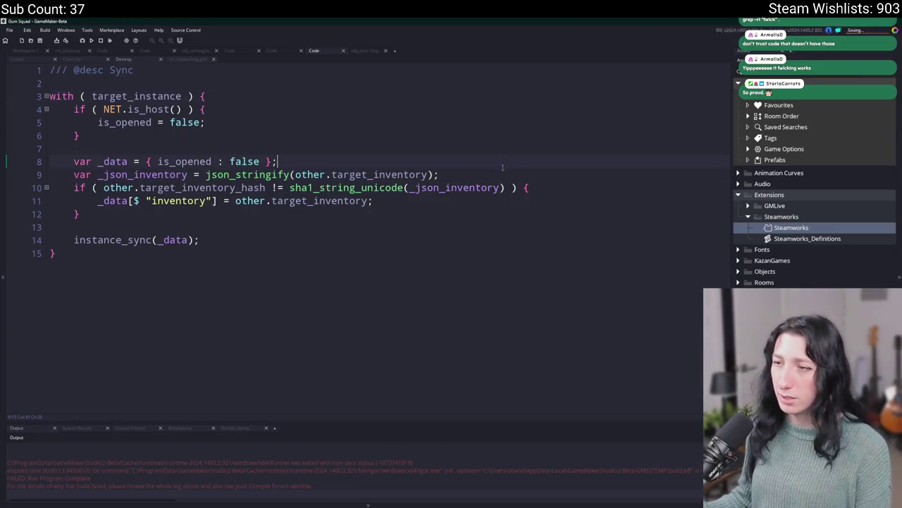
left_click(496, 177)
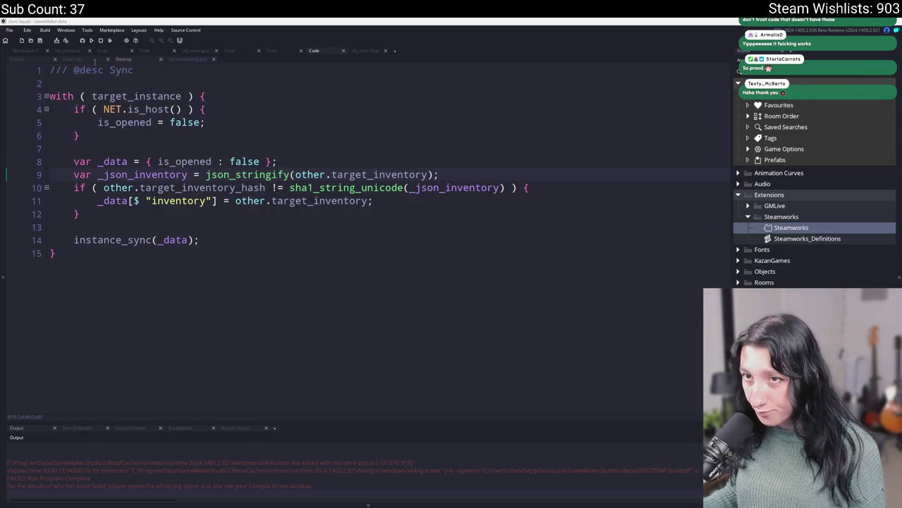
left_click(195, 139)
key("ctrl+t")
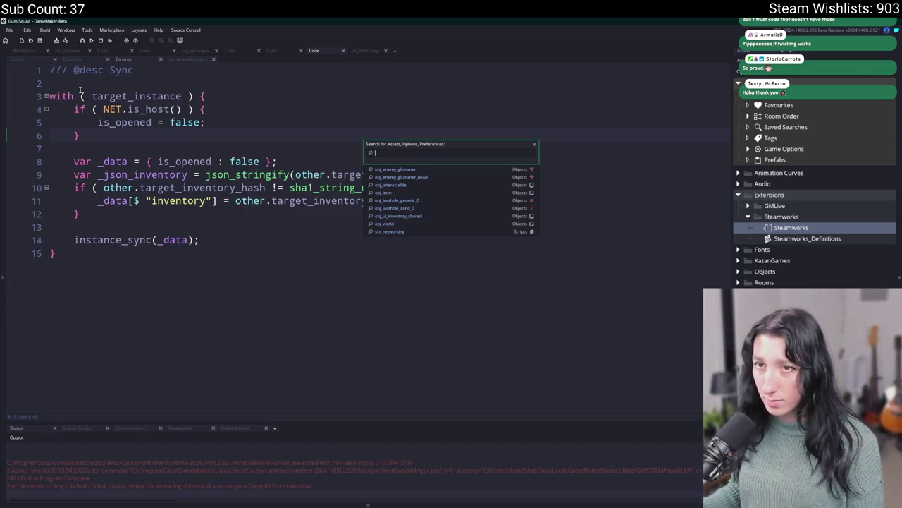
Step: Open obj_loothole_generic_0's Create event code via the asset search
scroll(349, 300, "down", 5)
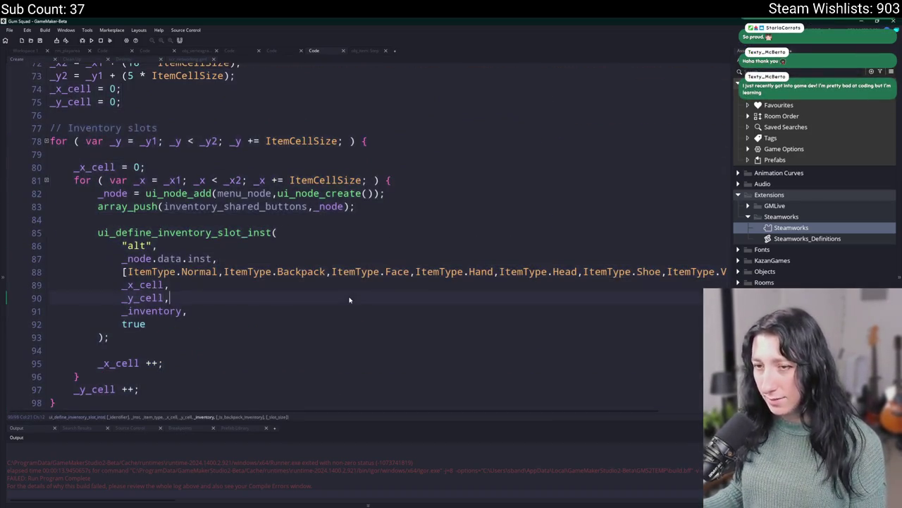
scroll(260, 196, "up", 2)
key("ctrl+t")
type("obj_")
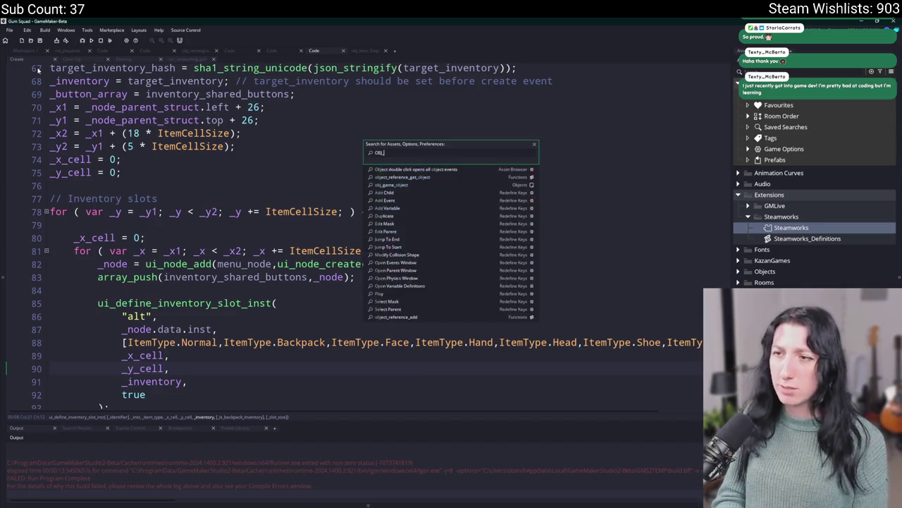
type("e")
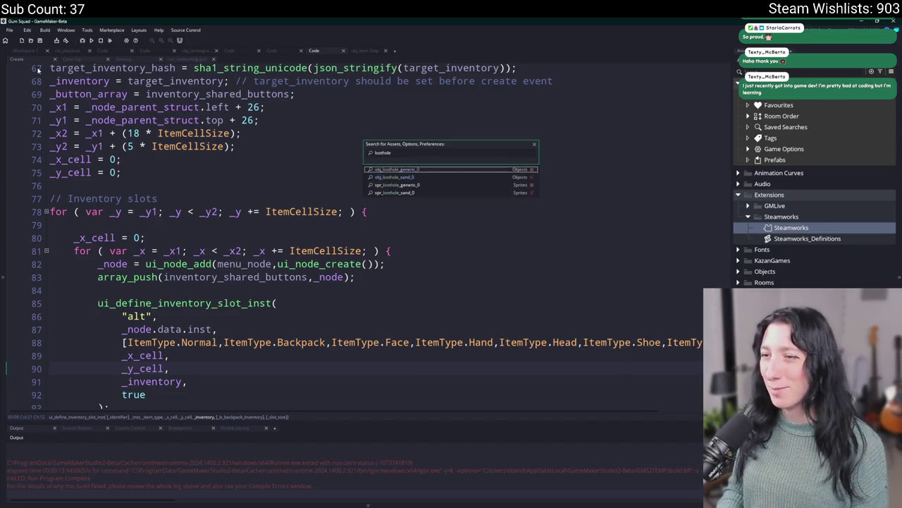
key("Return")
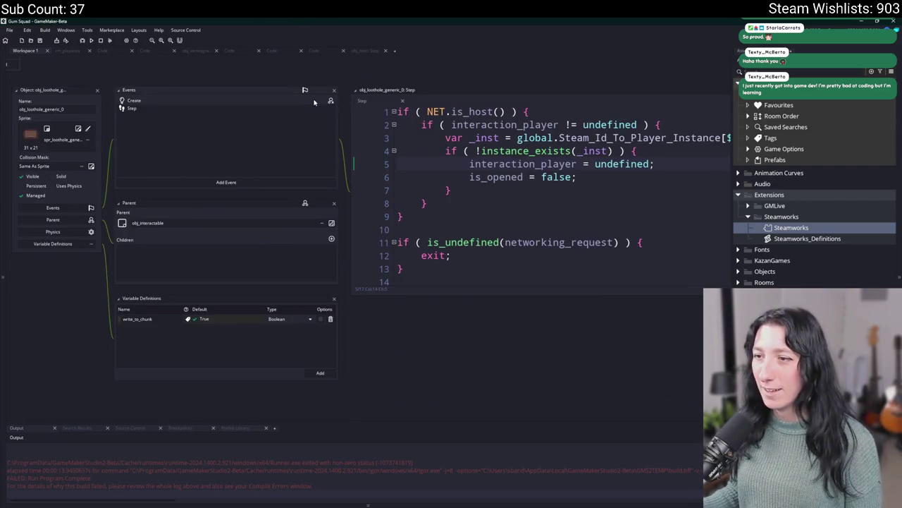
key("ctrl+Tab")
scroll(404, 270, "down", 10)
Step: Start an 'if ( instance_exists(obj_ui_menu)' check at the top of interaction_func
left_click(277, 155)
key("Return")
key("Return")
key("Up")
type("if ( instance_")
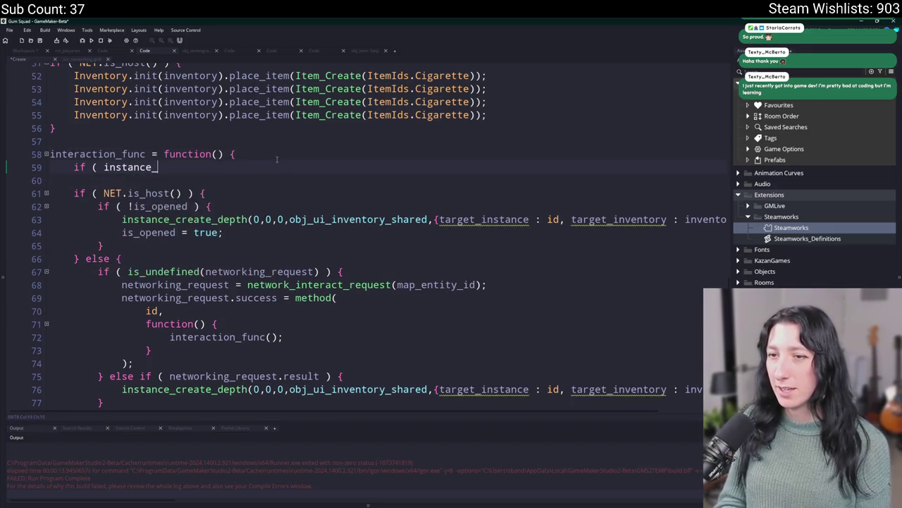
type("exists(par_m")
type("enu")
key("BackSpace")
key("BackSpace")
key("BackSpace")
key("BackSpace")
key("BackSpace")
key("BackSpace")
type("menu")
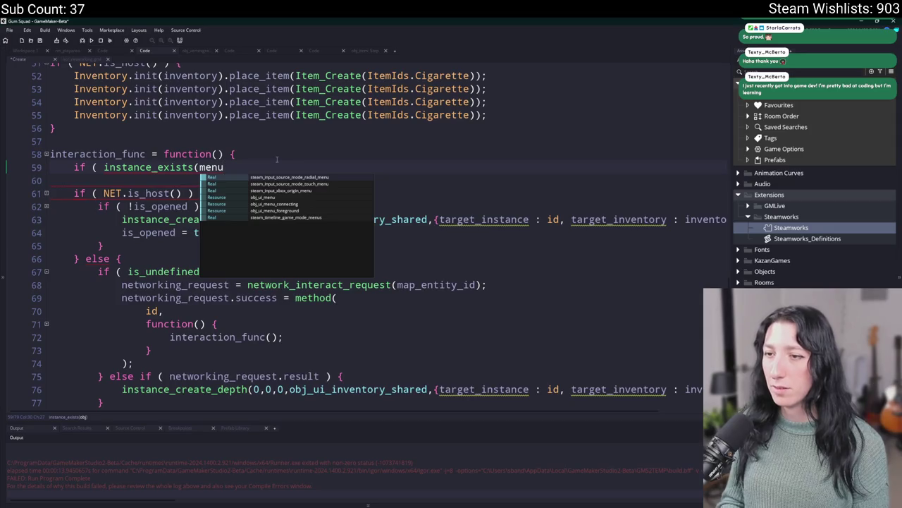
key("Down")
key("Down")
key("Down")
key("Return")
Step: Finish the check with a '{ exit; }' body and recompile
type(") ")
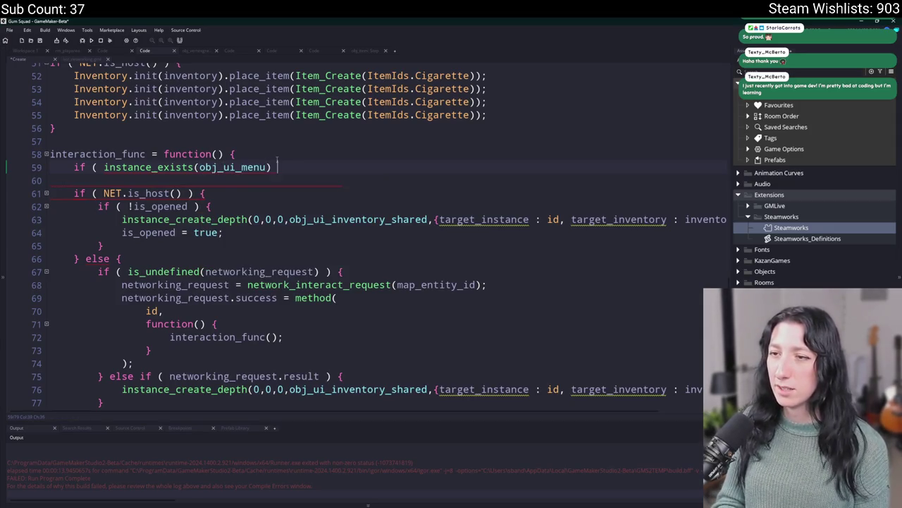
type(") {")
key("Return")
key("Tab")
type("exit;")
key("BackSpace")
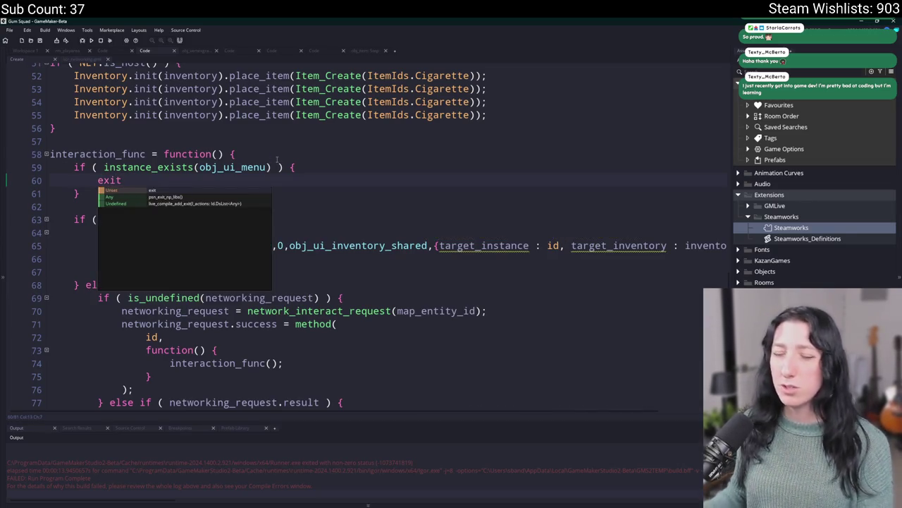
type(";")
key("F5")
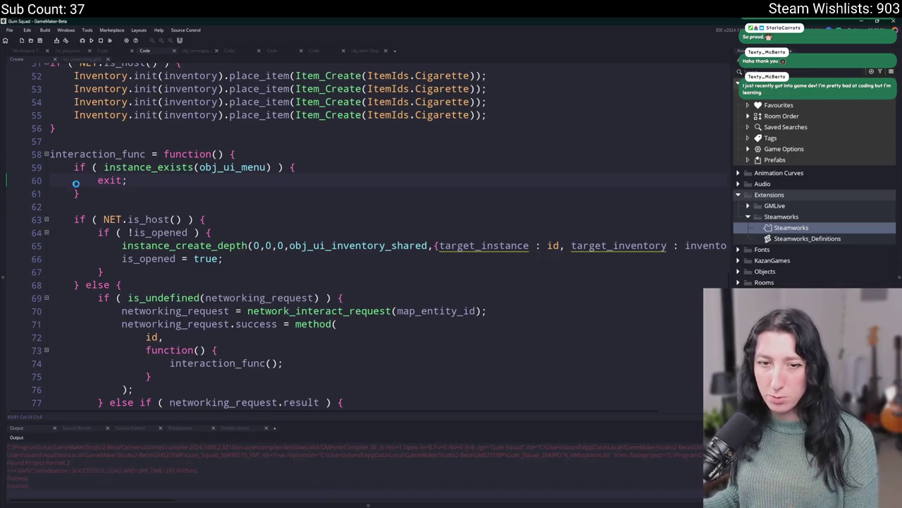
Step: Search the whole project for the new obj_ui_menu if line
left_click_drag(80, 193, 74, 167)
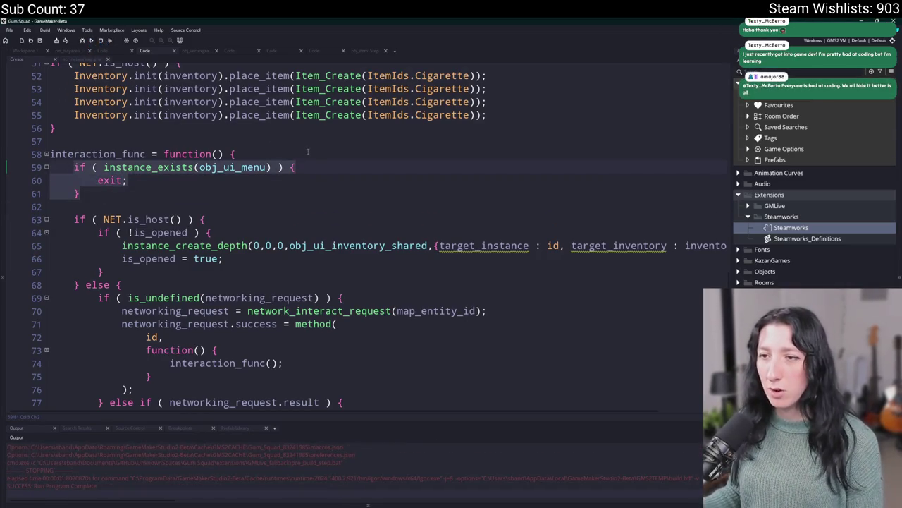
left_click(74, 167)
key("shift+End")
key("ctrl+shift+f")
key("Return")
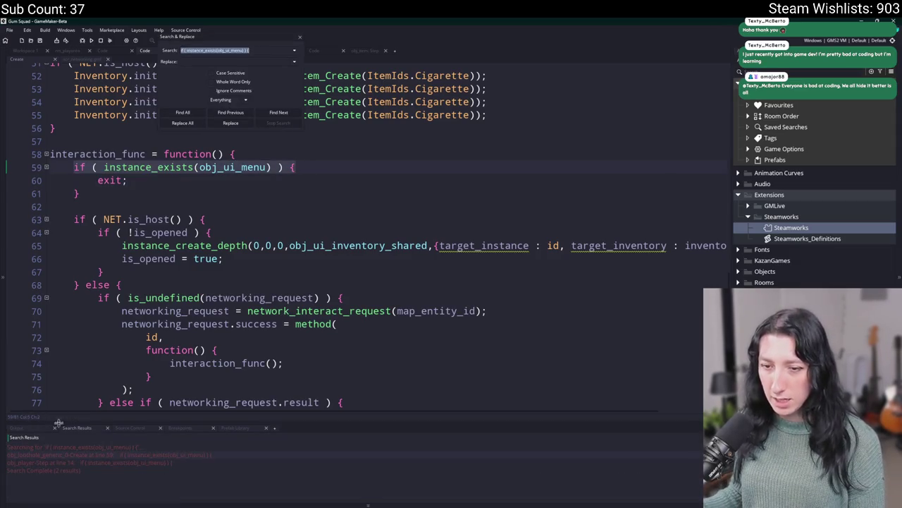
Step: Review the matching obj_ui_menu check in obj_player's Step event, then run the game
double_click(71, 460)
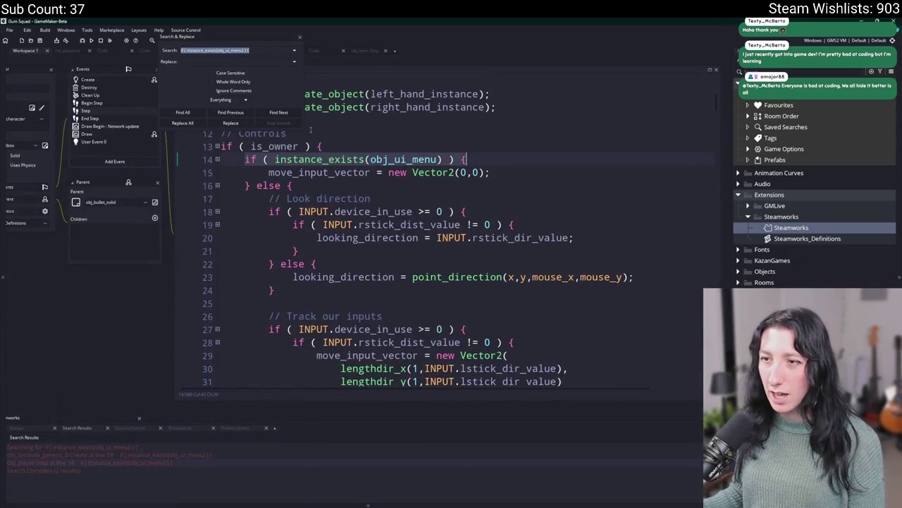
left_click(298, 38)
scroll(402, 233, "down", 4)
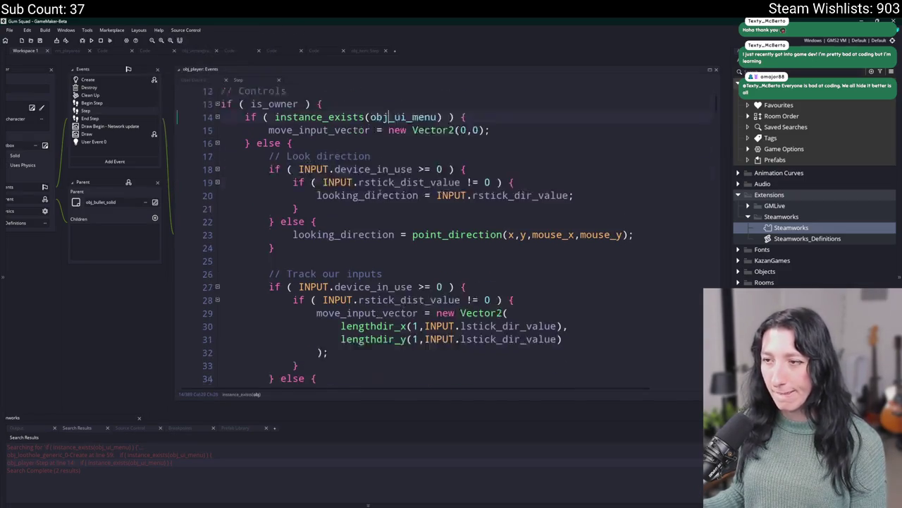
scroll(364, 205, "down", 6)
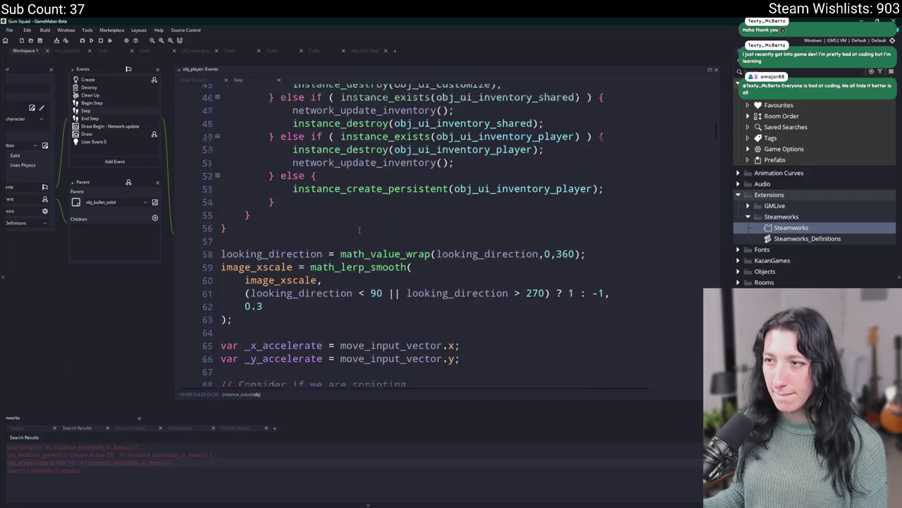
scroll(178, 171, "up", 1)
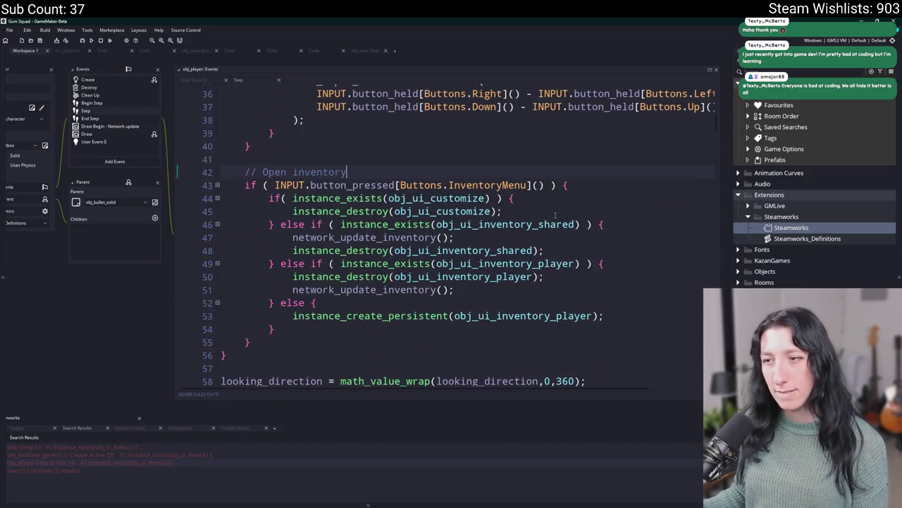
key("F5")
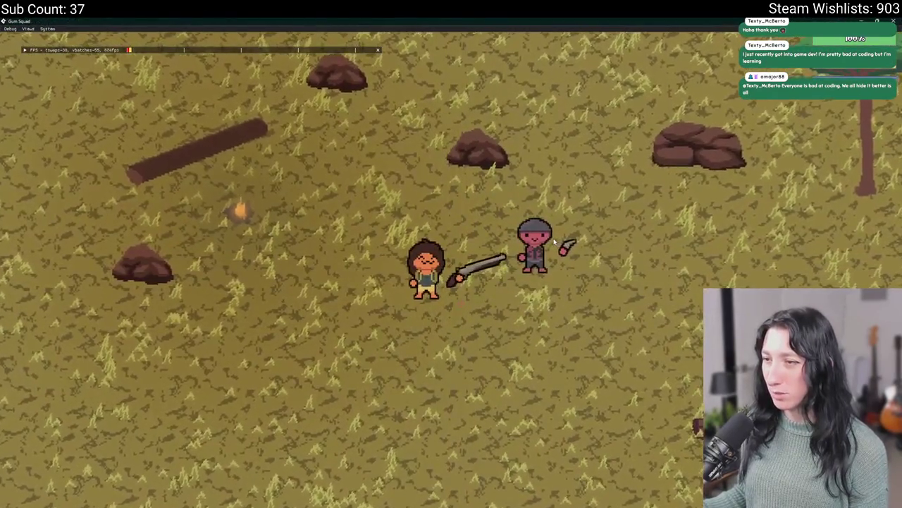
Step: Attack the enemy and toggle the inventory open and closed several times
left_click(555, 242)
key("d")
key("s")
key("d")
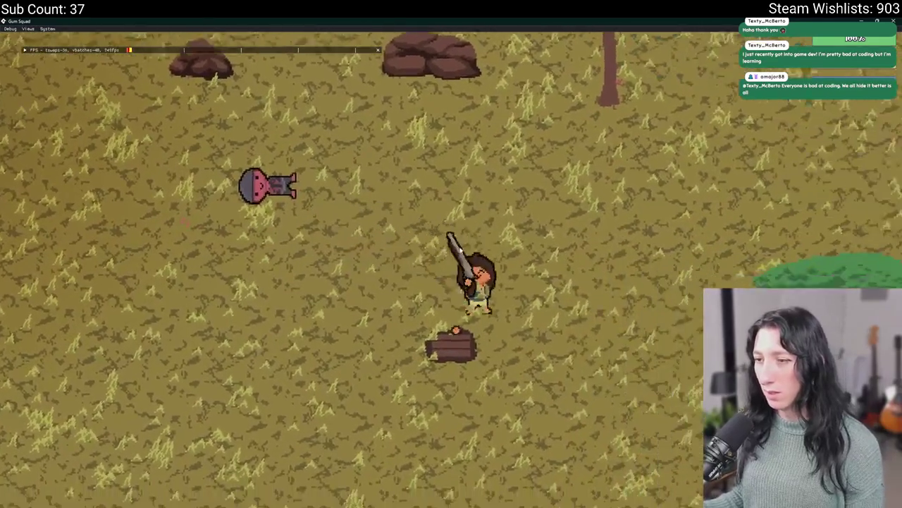
key("Tab")
key("Tab")
key("Tab")
key("Tab")
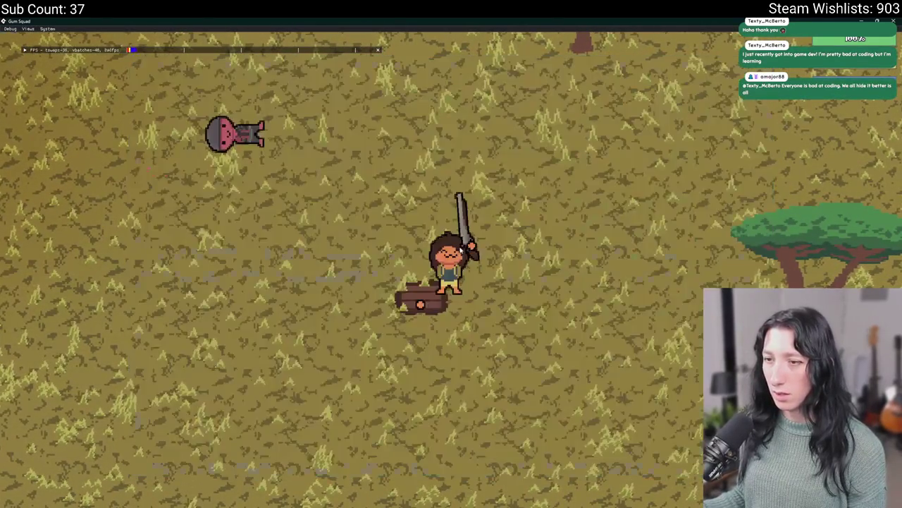
key("Tab")
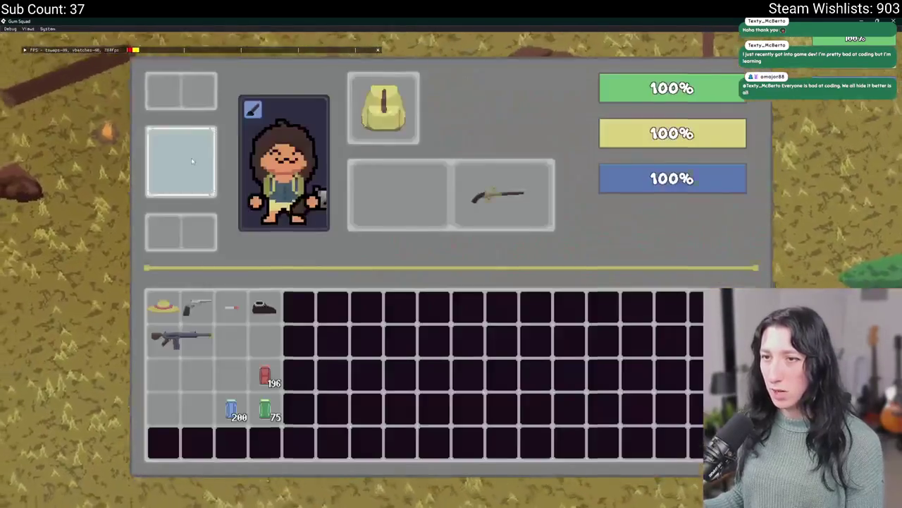
key("Tab")
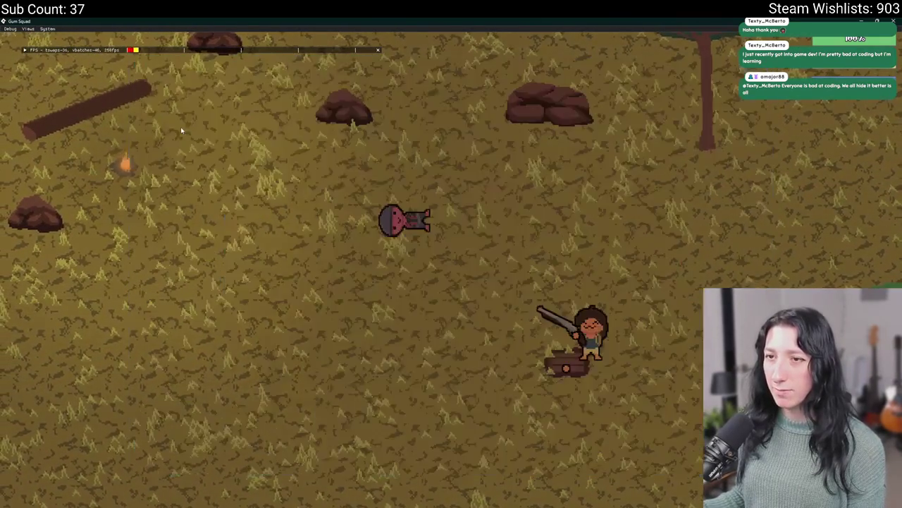
key("Tab")
Step: Walk the character around the field, then close the game window
key("a")
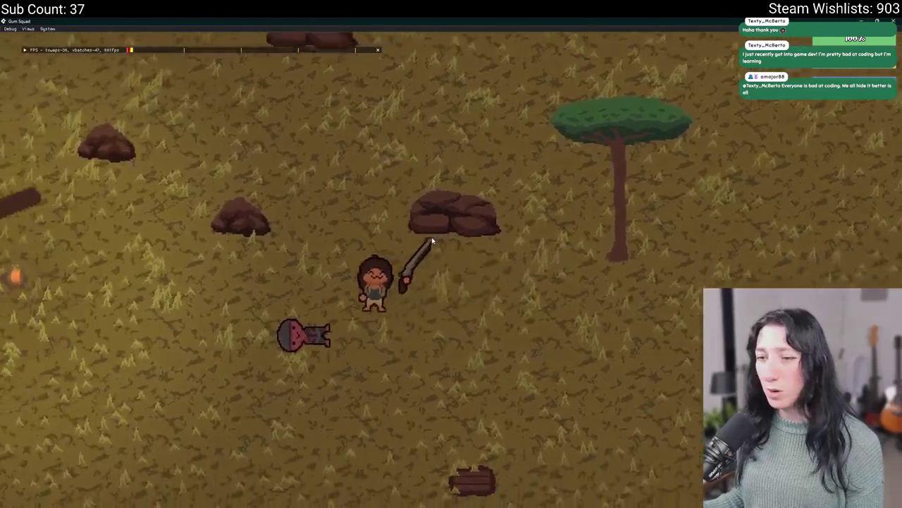
key("w")
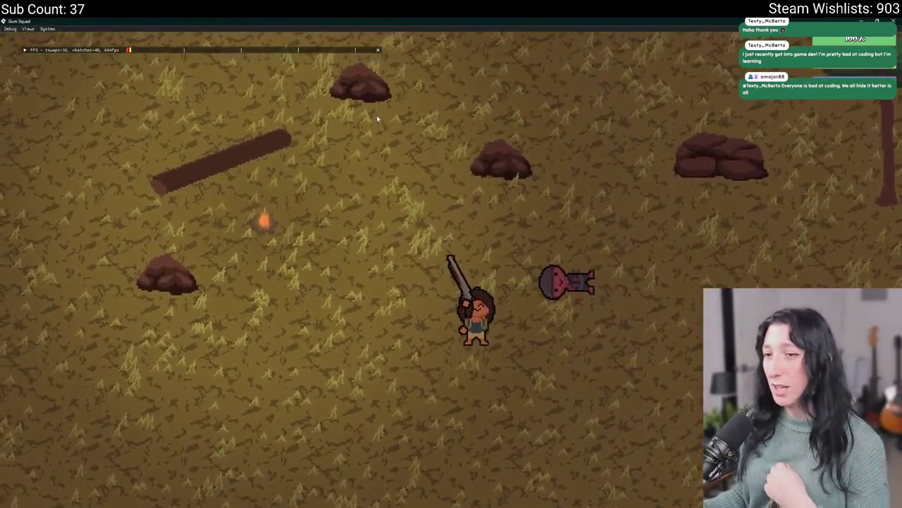
key("d")
key("s")
key("s")
key("d")
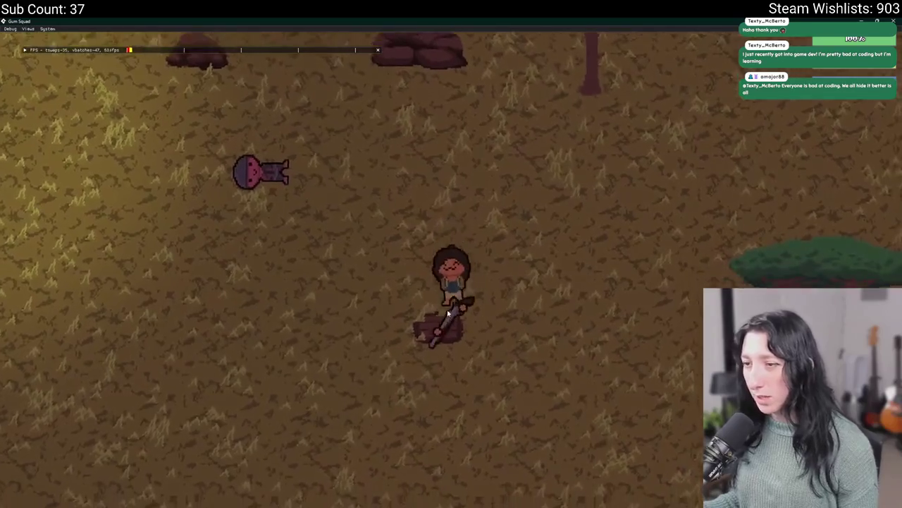
key("a")
key("a")
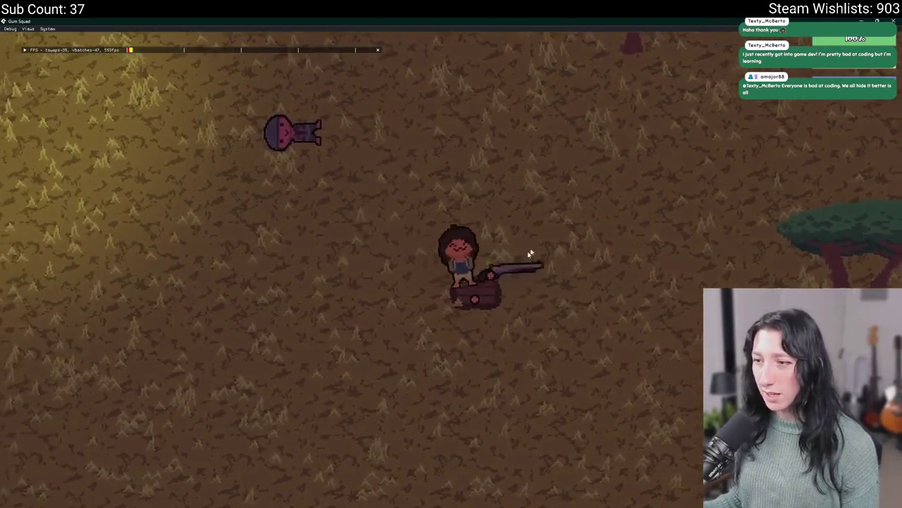
key("w")
left_click(892, 21)
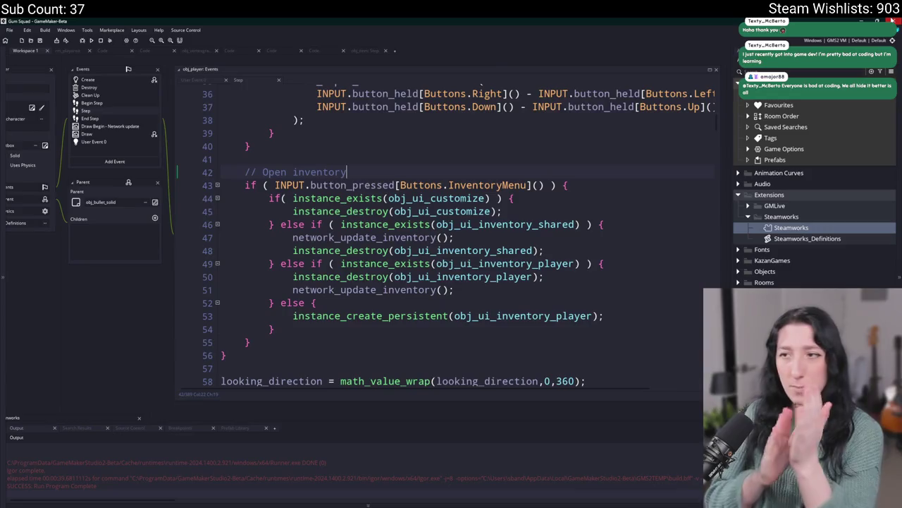
Step: Open obj_spawn_glummer's Step code and widen the code window to show full lines
left_click(519, 211)
key("ctrl+t")
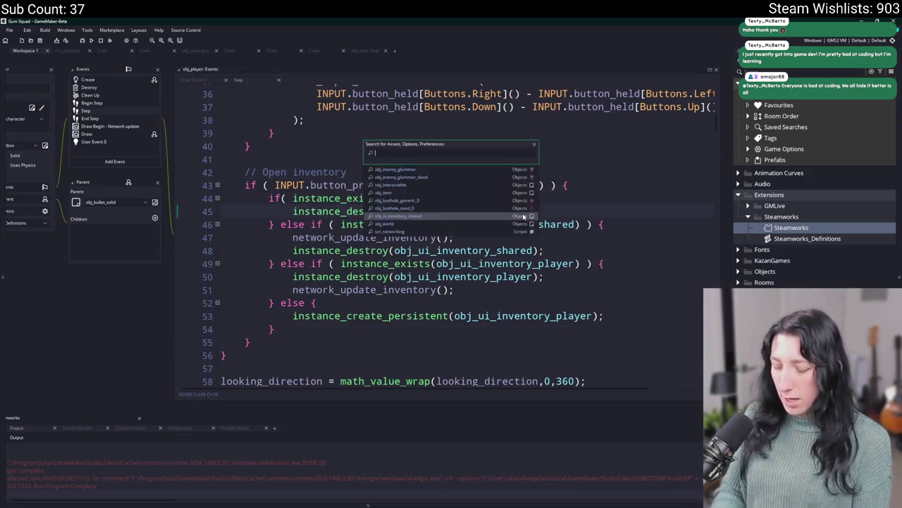
type("GLUMMER")
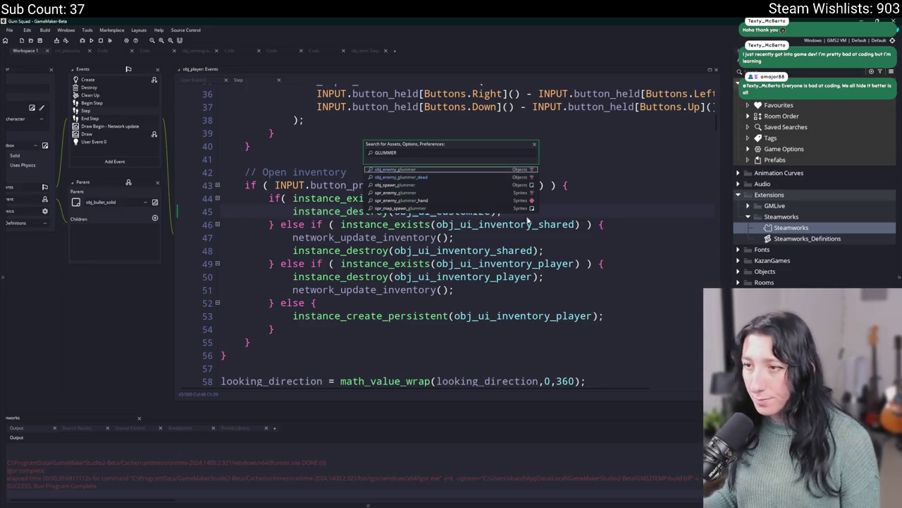
left_click(423, 185)
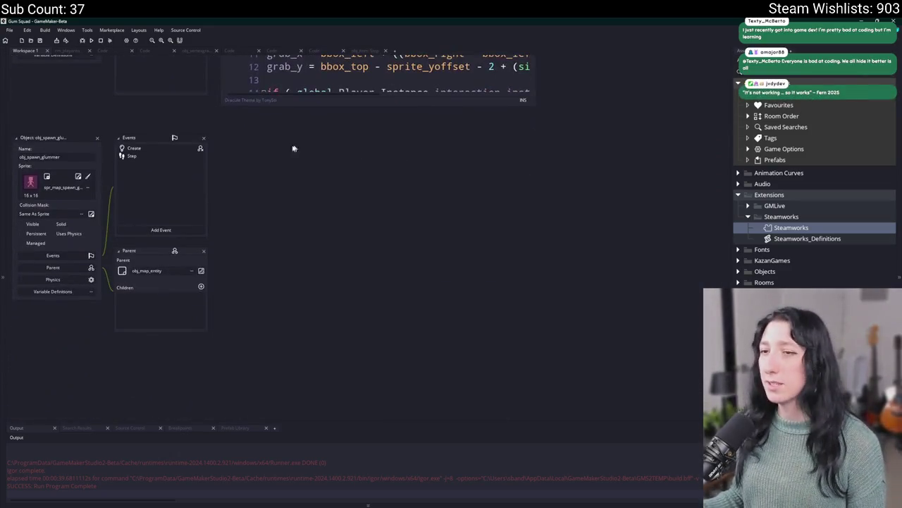
left_click(177, 162)
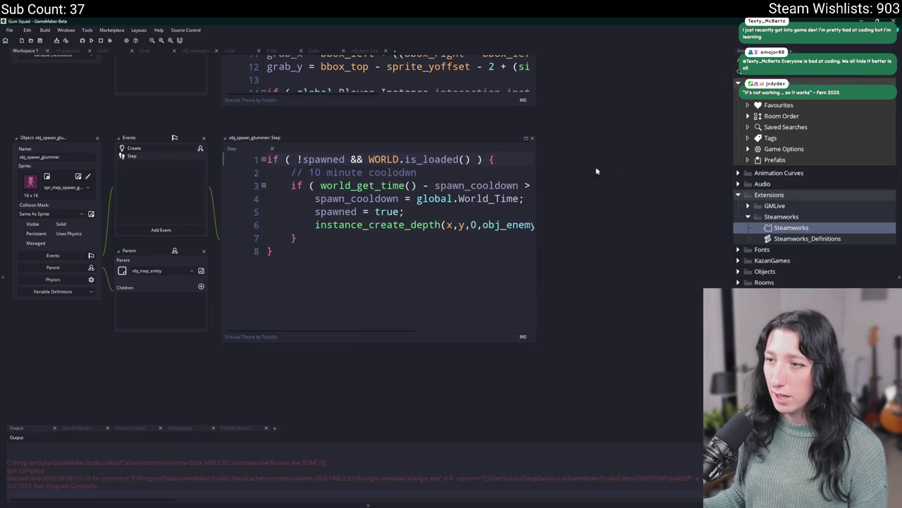
mouse_move(536, 149)
left_mouse_down()
mouse_move(652, 152)
mouse_move(691, 167)
left_mouse_up()
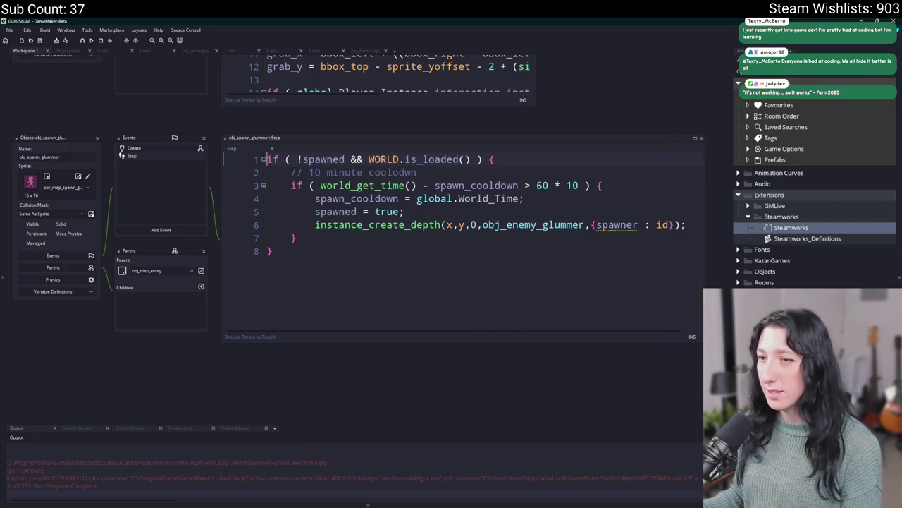
key("Return")
key("Up")
type("if ( NETK")
key("ctrl+z")
key("ctrl+z")
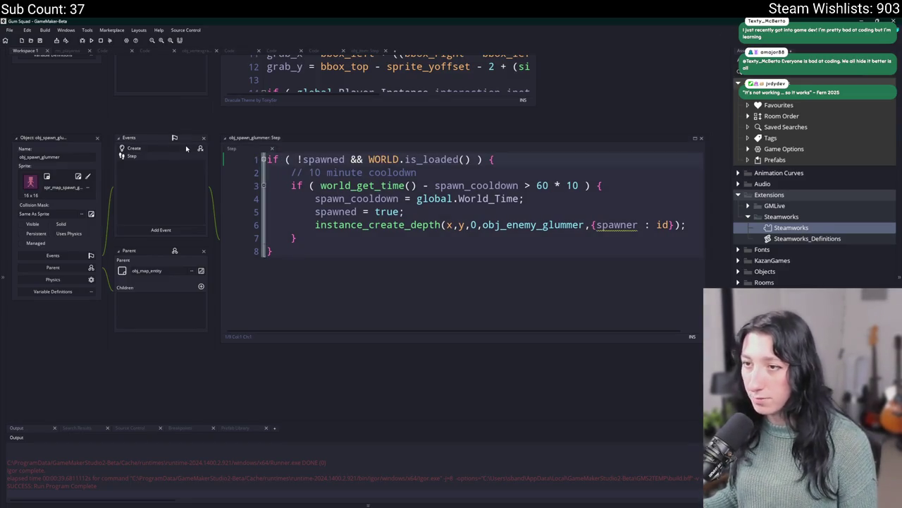
Step: Copy the host-only check from line 1 of the Create code and open a line atop Step
left_click(186, 148)
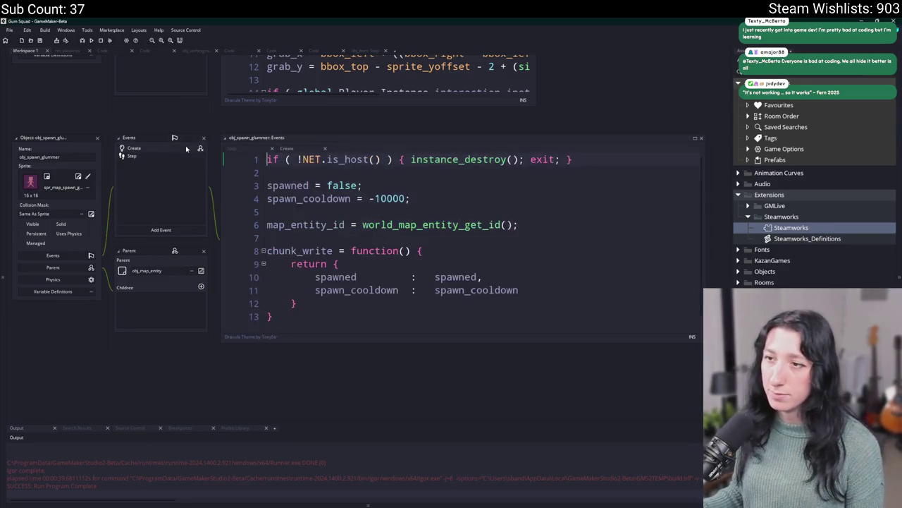
left_click(603, 154)
key("shift+Home")
key("ctrl+c")
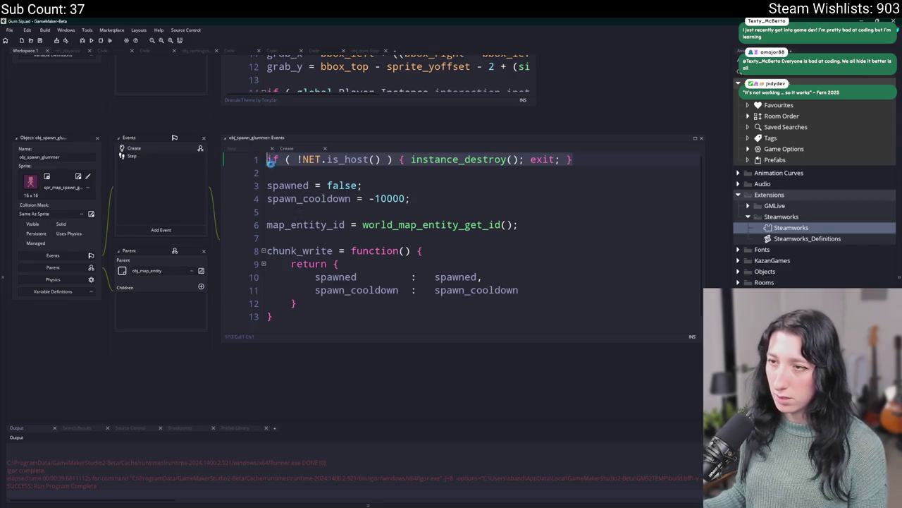
left_click(164, 157)
key("Return")
key("Return")
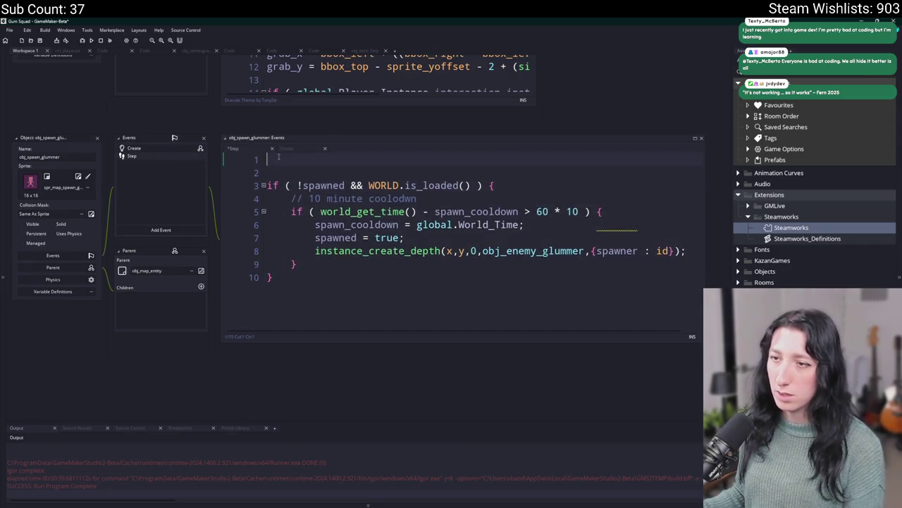
Step: Paste the host-only check at line 1 of the Step code and compare it with Create
key("Up")
key("Up")
key("ctrl+v")
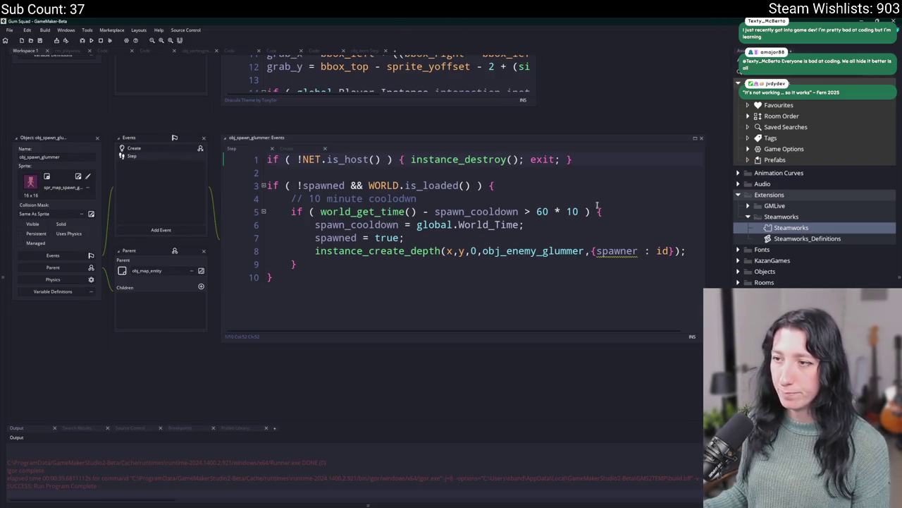
left_click(195, 147)
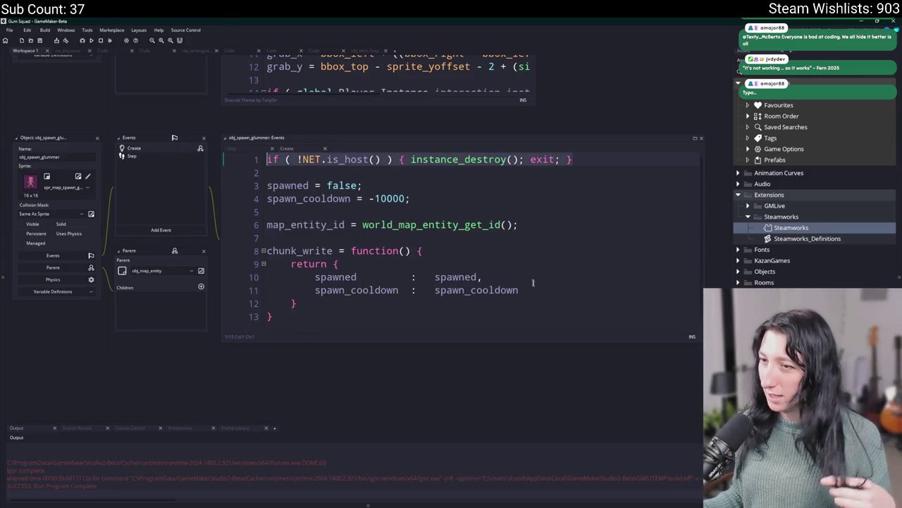
left_click(152, 157)
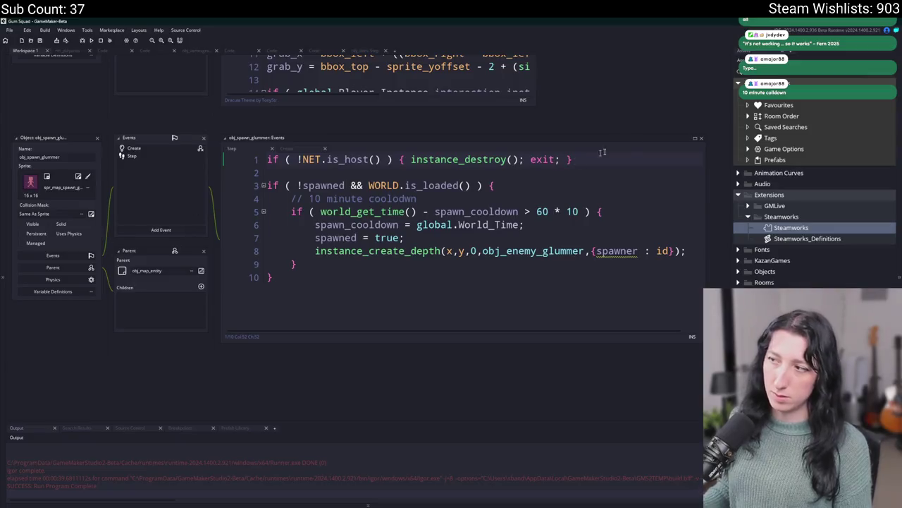
Step: Locate the NPC navigation objects in the Asset Browser via the asset search
key("ctrl+t")
key("Down")
key("Down")
key("Escape")
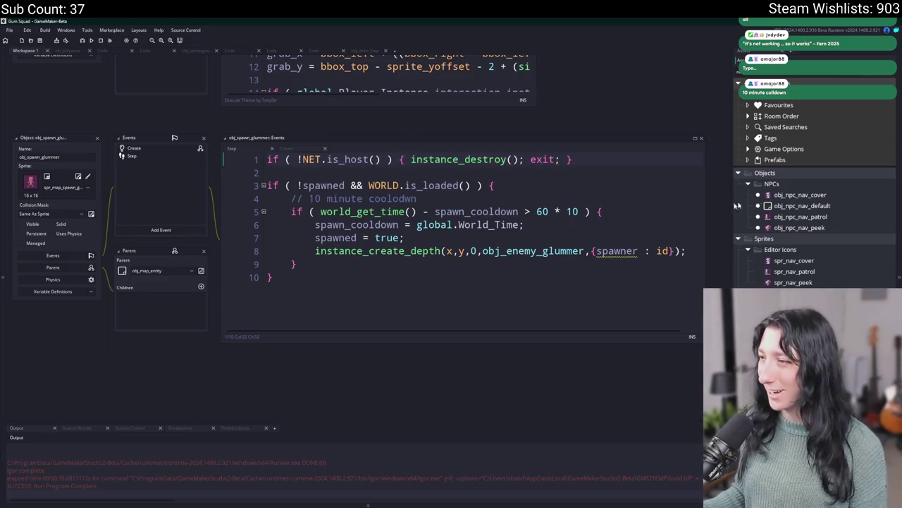
double_click(797, 194)
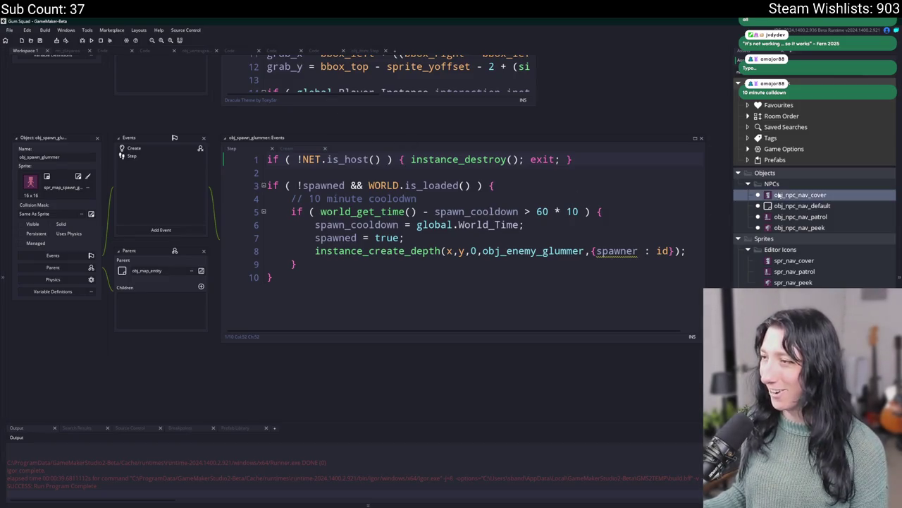
double_click(141, 152)
left_click(390, 173)
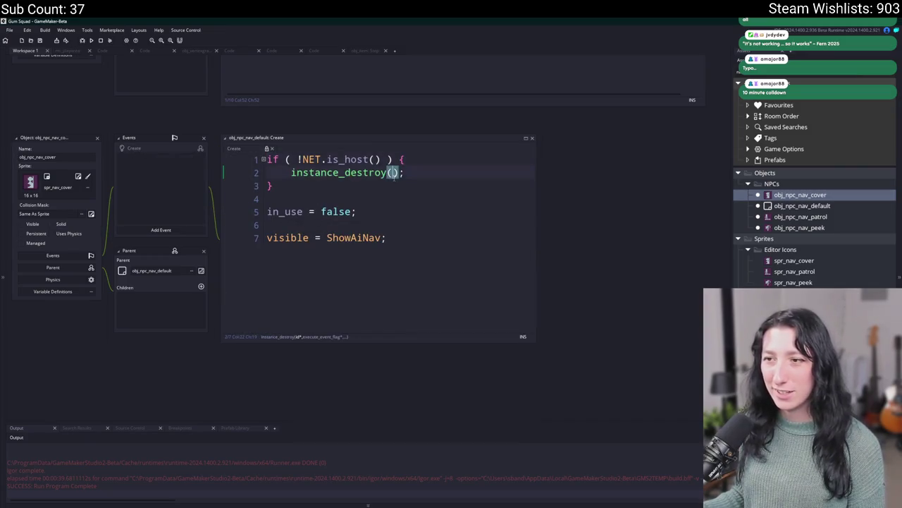
left_click(97, 138)
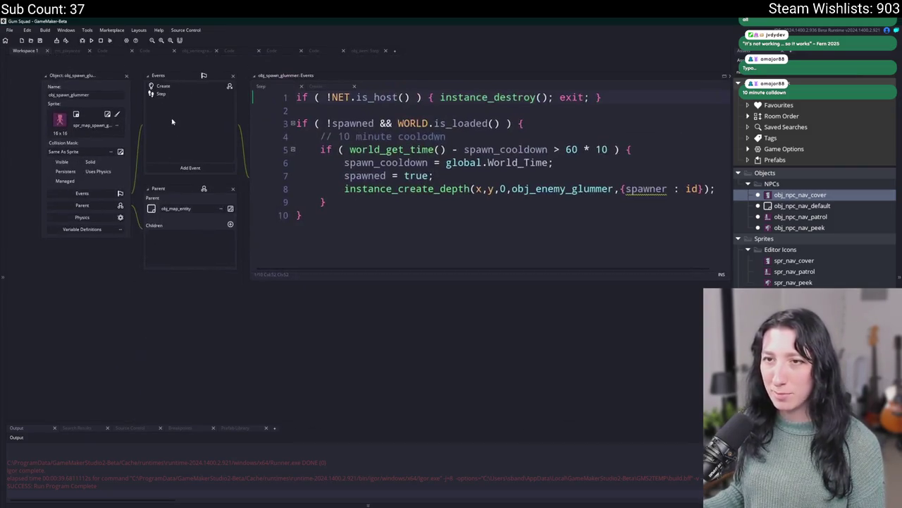
left_click(583, 207)
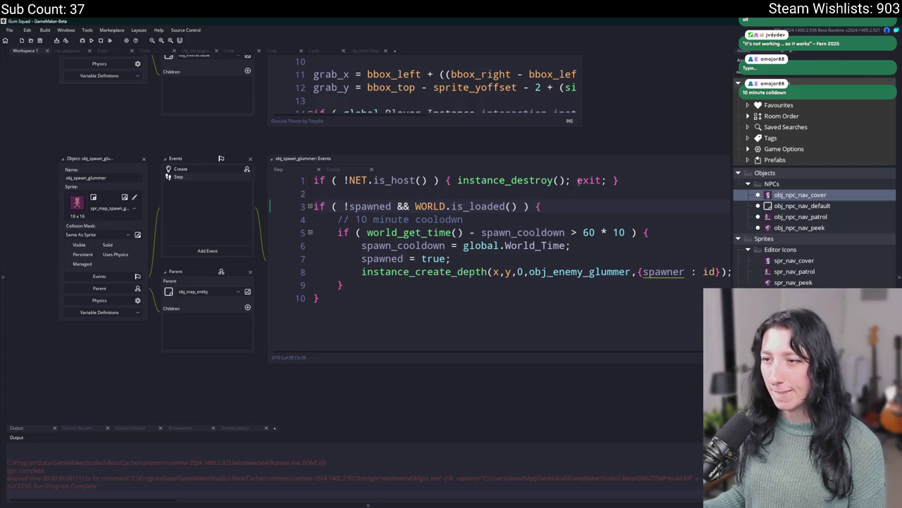
left_click(221, 171)
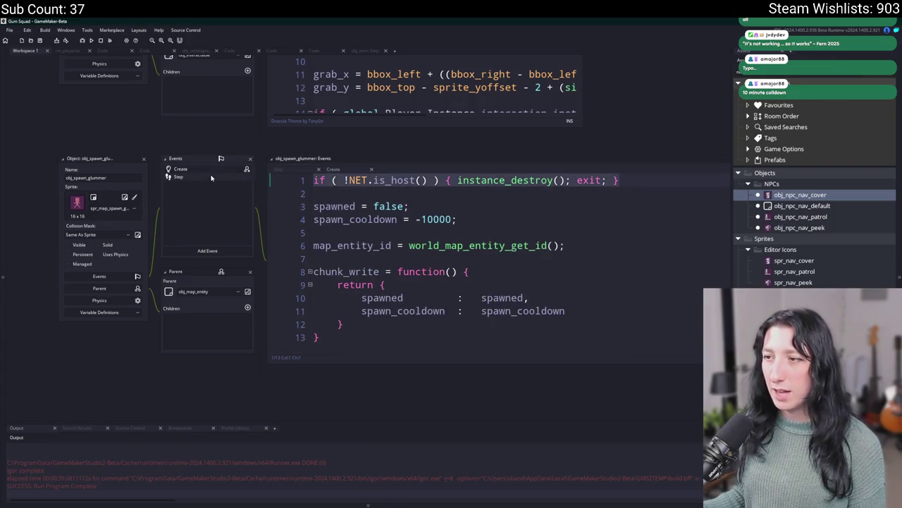
left_click(211, 177)
left_click(250, 171)
left_click(248, 179)
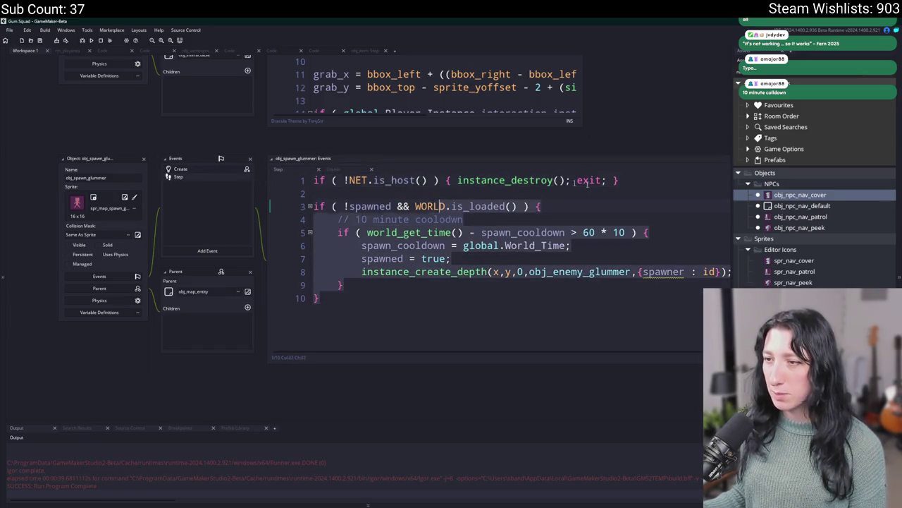
left_click(666, 181)
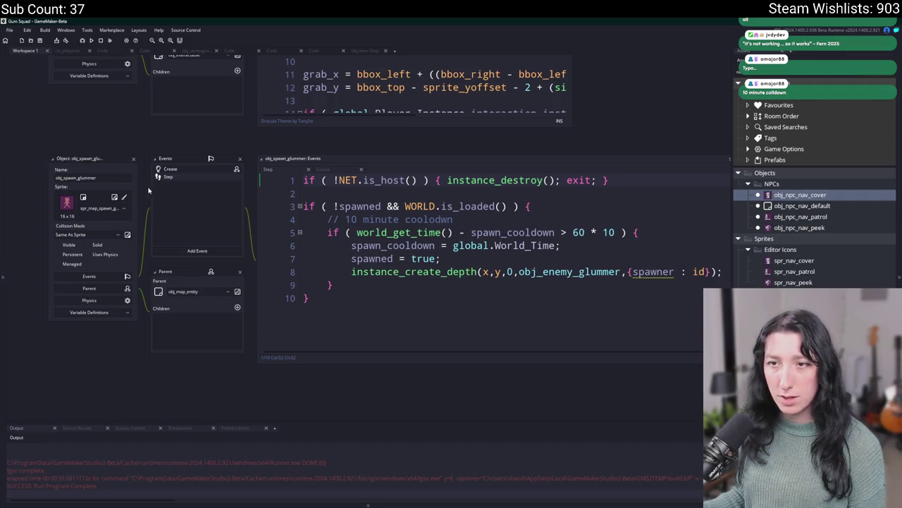
Step: Delete the host-only check lines from obj_spawn_glummer's Step code
left_click_drag(141, 192, 205, 430)
key("ctrl+t")
type("dsea")
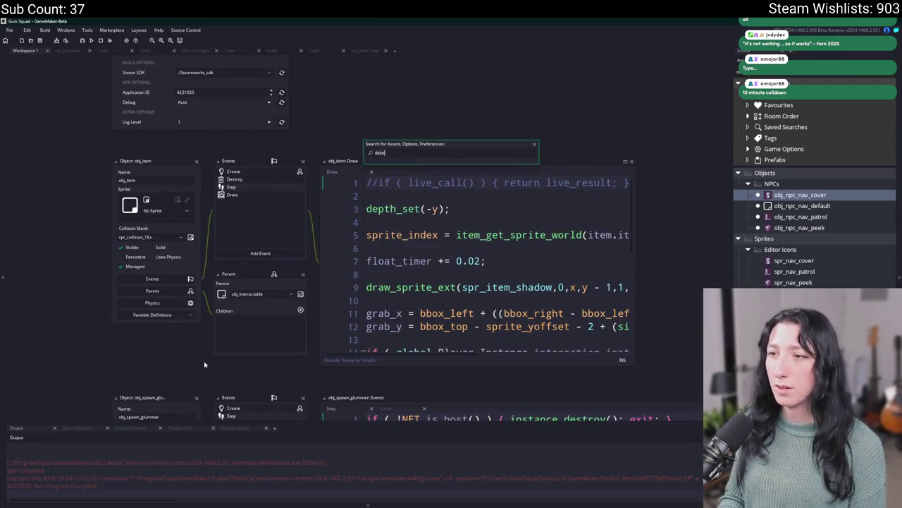
key("Return")
left_click(446, 278)
left_click(313, 291)
left_click(313, 291)
left_click_drag(317, 291, 313, 265)
key("BackSpace")
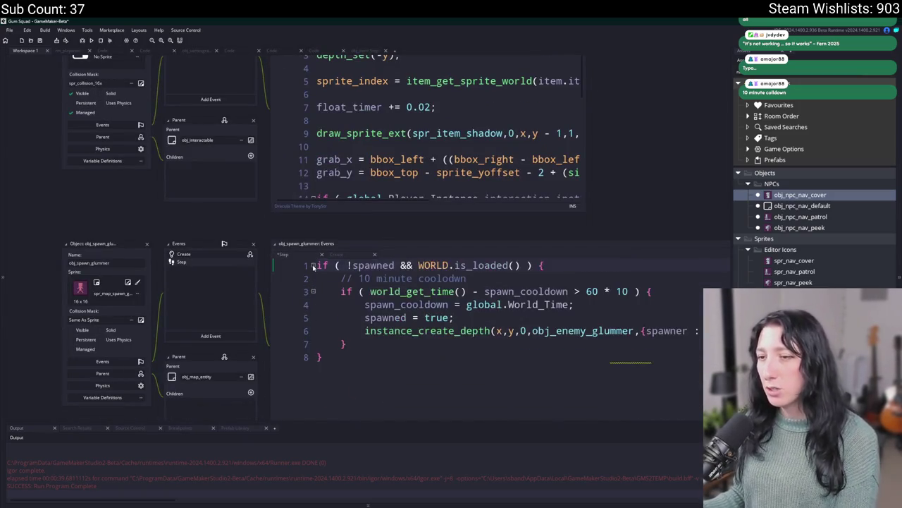
Step: Close the spawner editor and open obj_enemy_glummer_dead through an asset search for 'glummer'
left_click(148, 244)
key("ctrl+t")
type("o")
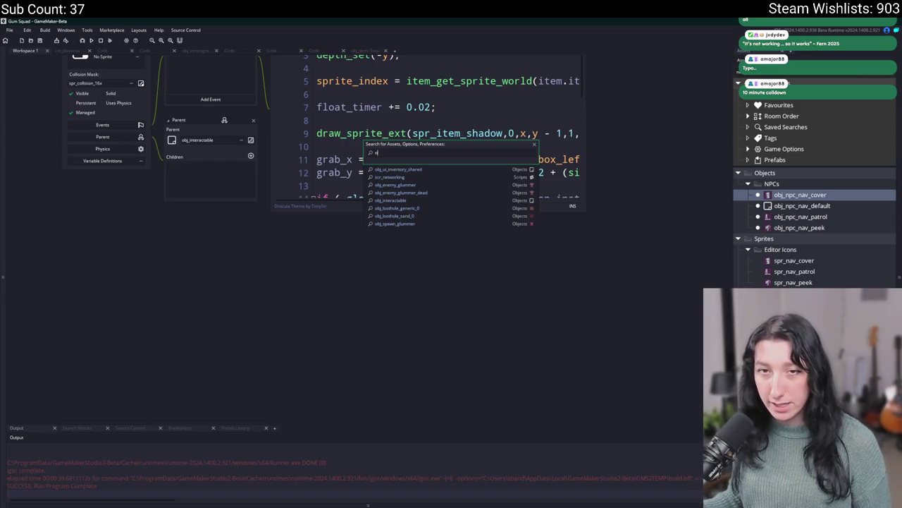
key("Escape")
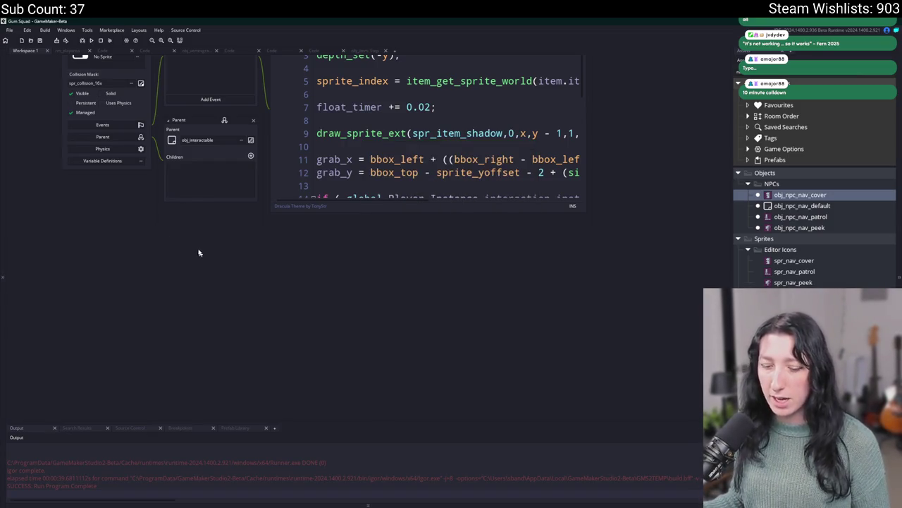
key("ctrl+t")
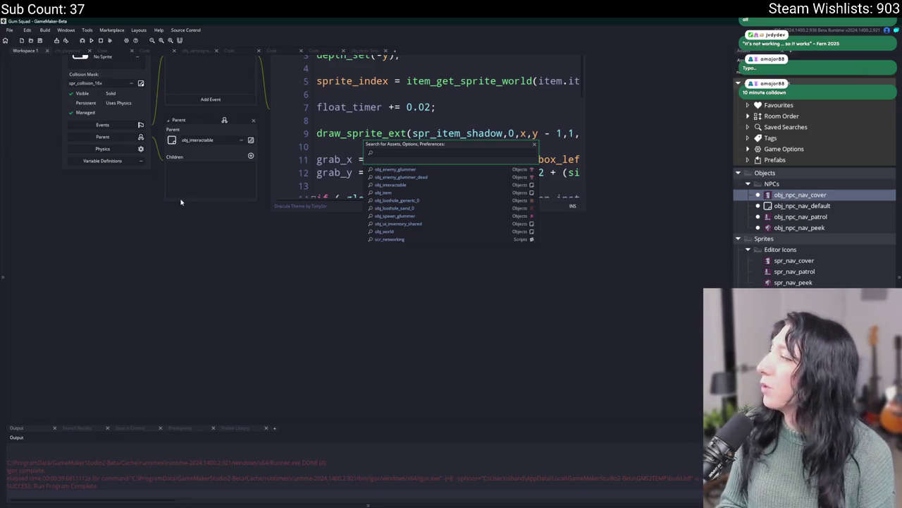
type("glummer")
key("Down")
key("Down")
key("Up")
key("Return")
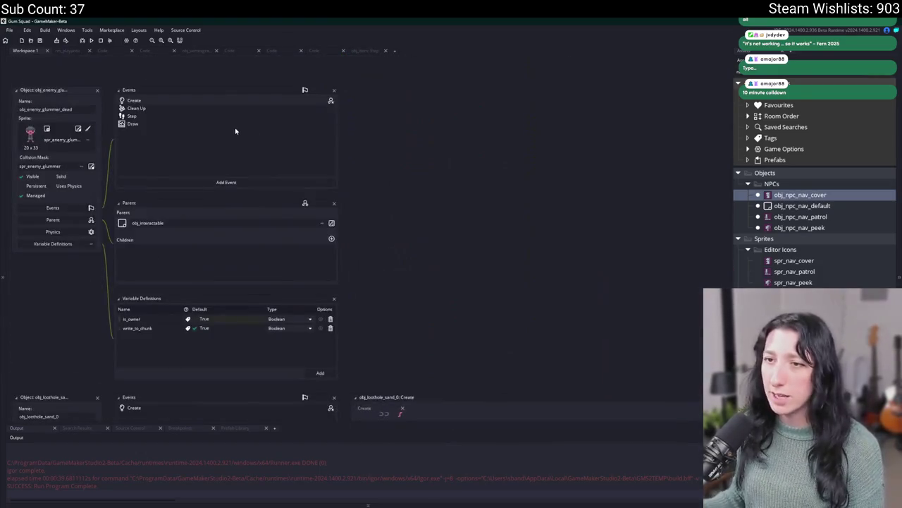
Step: Glance at the open objects' Step and Create event code
left_click(203, 117)
left_click(20, 50)
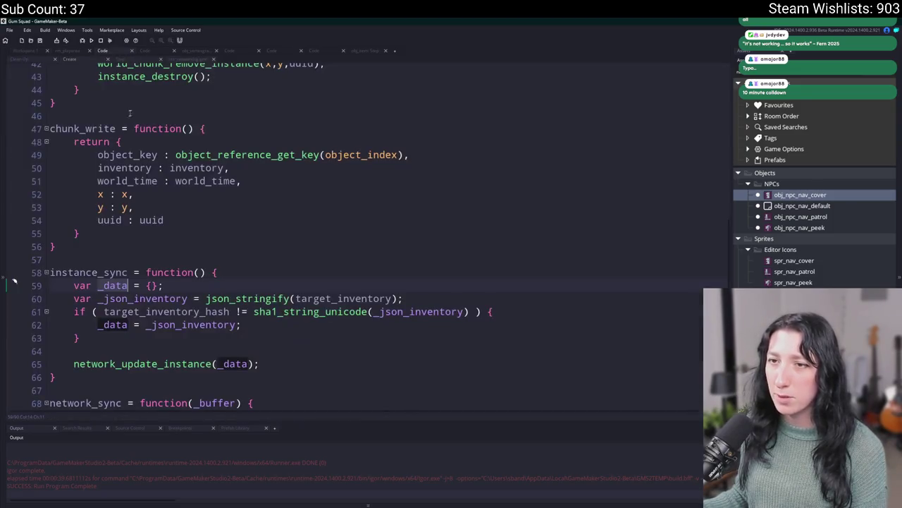
left_click(32, 49)
key("ctrl+t")
Step: Open obj_enemy_glummer and read through its Step event code at full size
type("glummer")
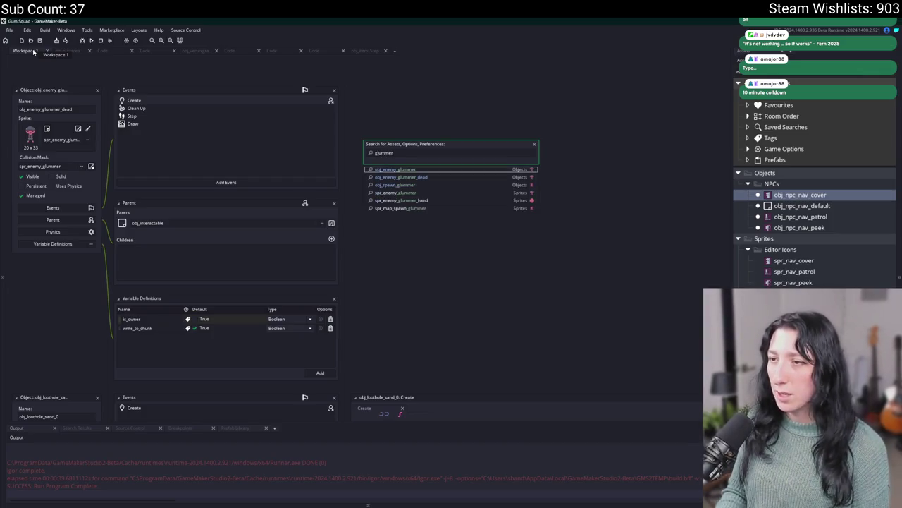
key("Return")
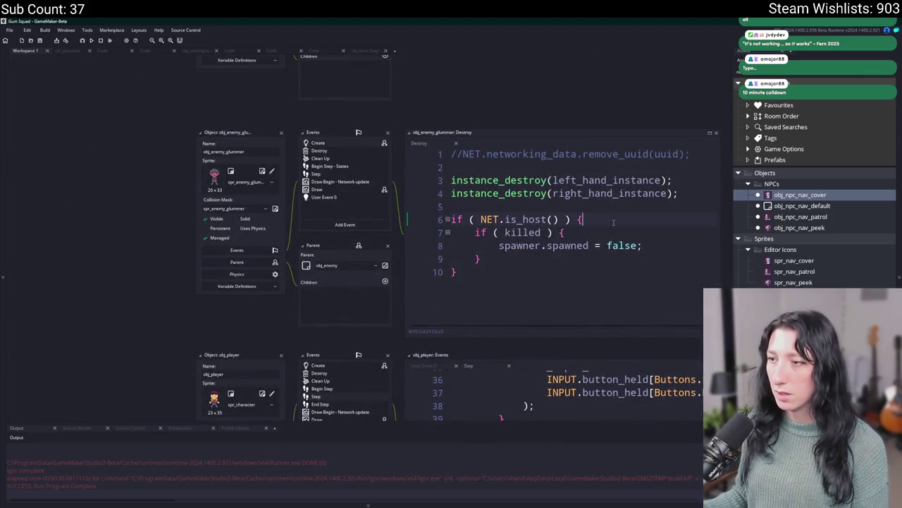
left_click(451, 232)
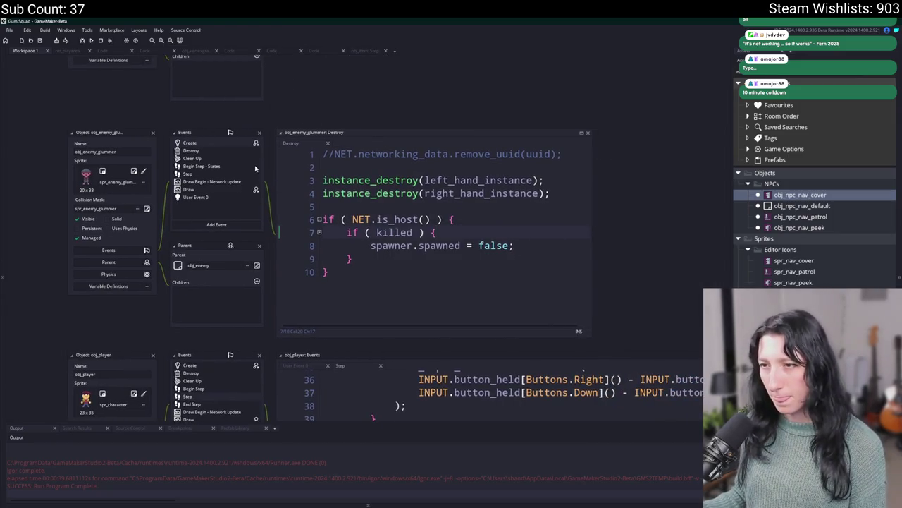
left_click(204, 172)
left_click(581, 133)
scroll(267, 307, "down", 20)
scroll(267, 307, "down", 7)
scroll(280, 277, "up", 6)
Step: Review the glummer's Destroy, Clean Up and Draw Begin network update code
left_click(37, 54)
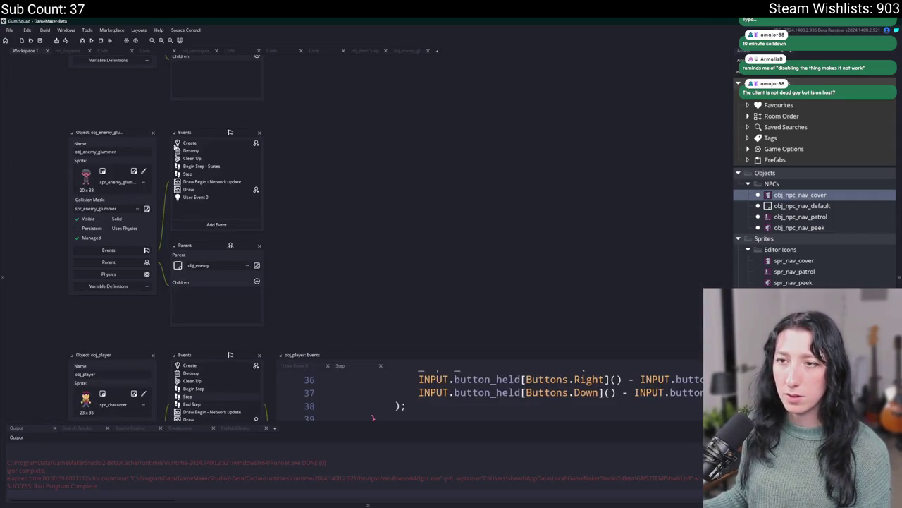
double_click(188, 151)
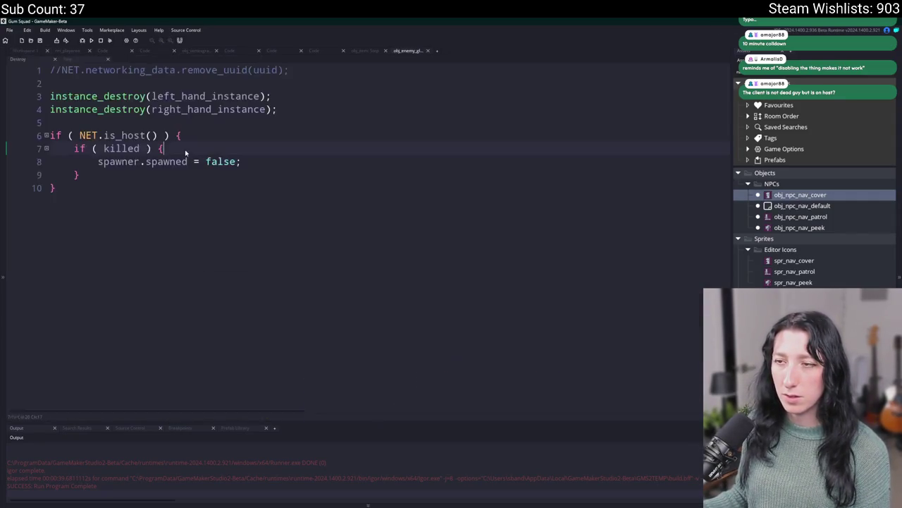
left_click(27, 52)
double_click(233, 158)
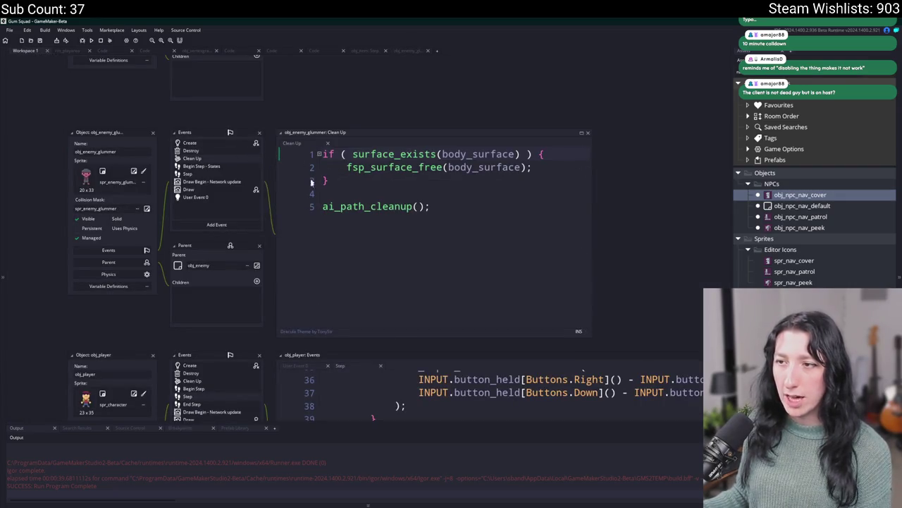
left_click(414, 223)
key("ctrl+t")
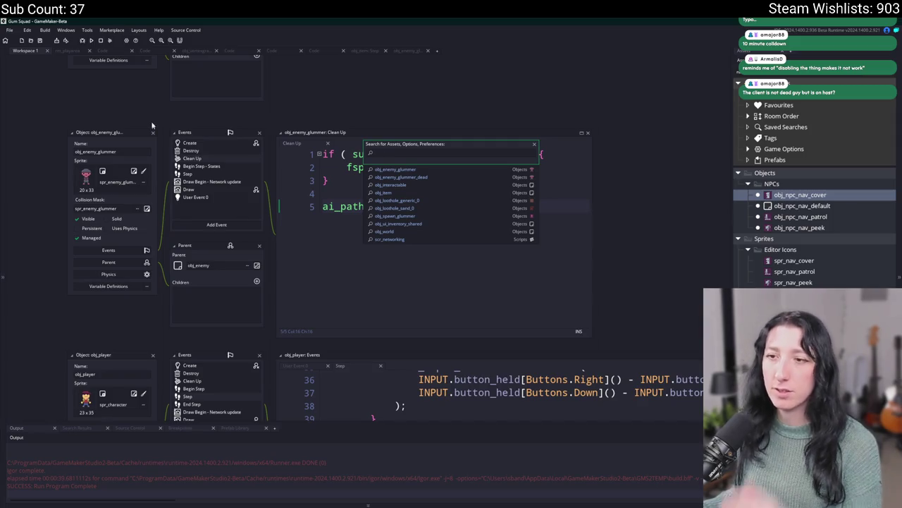
key("Escape")
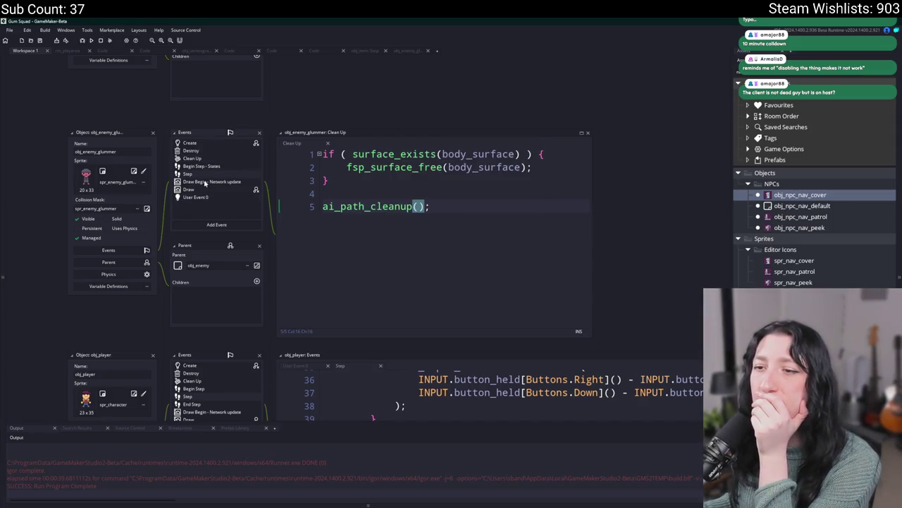
left_click(208, 182)
scroll(479, 179, "down", 2)
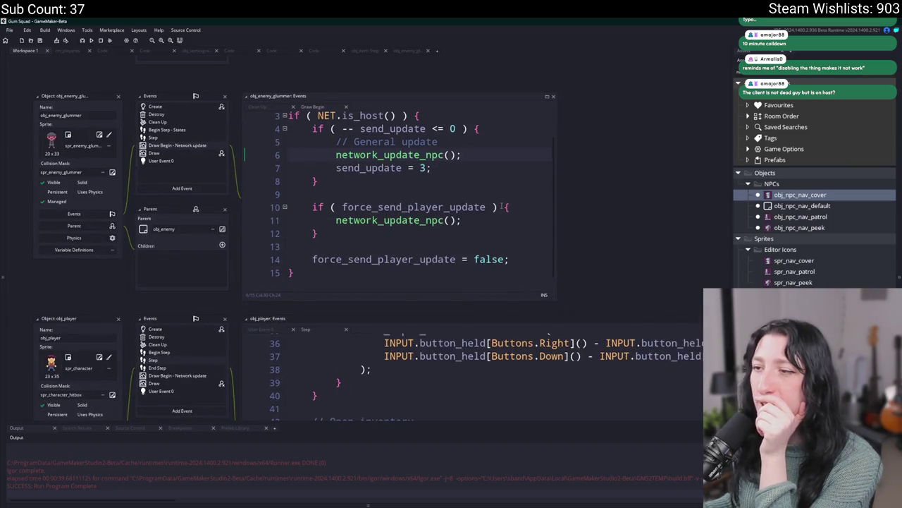
Step: Change the network update condition to `if ( NET.is_host() && !is_dead )`
left_click(507, 209)
left_click_drag(518, 282, 599, 305)
scroll(361, 127, "up", 2)
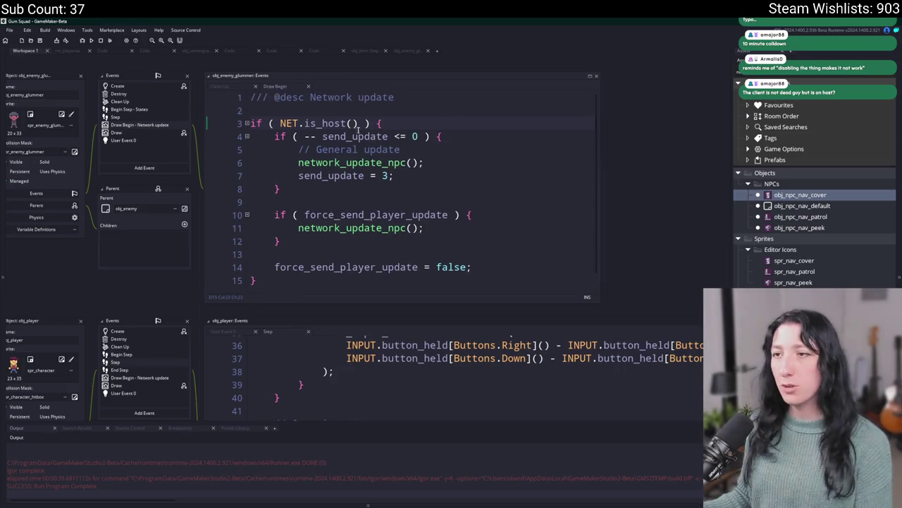
left_click(359, 124)
type("&& !is_dea")
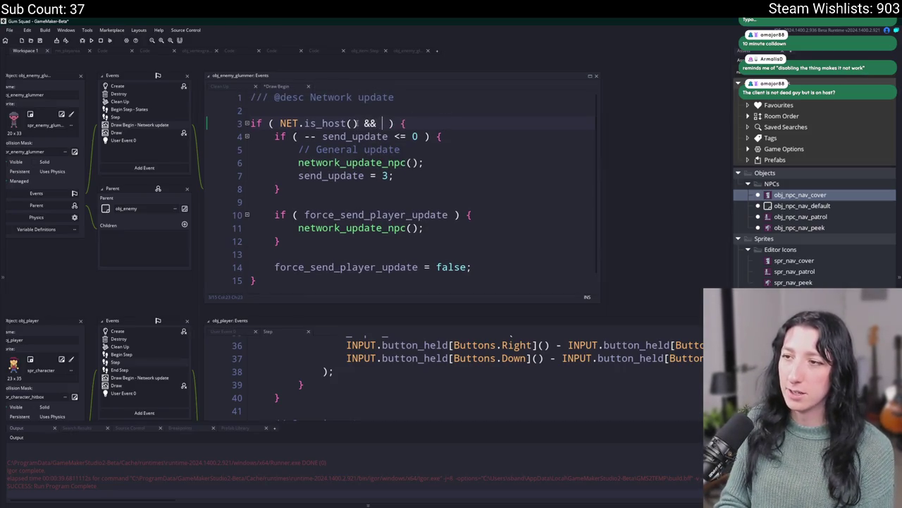
type("dead")
left_click(384, 124)
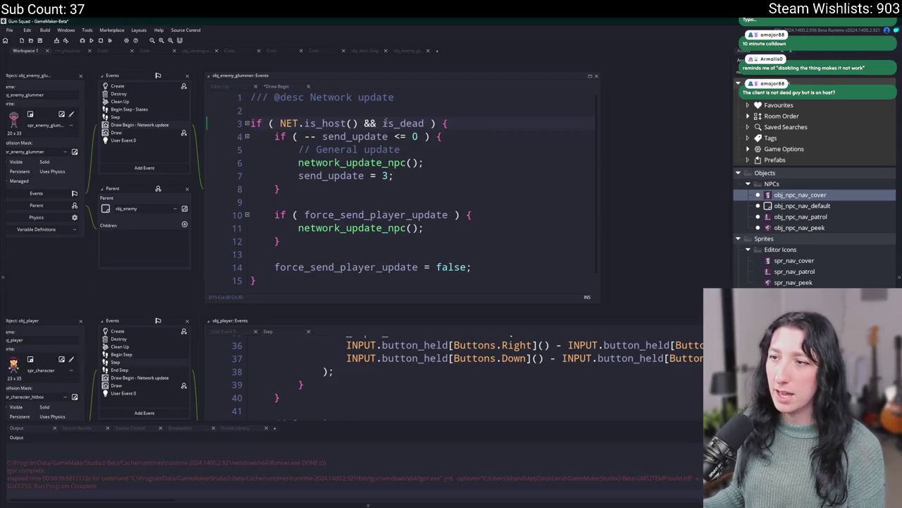
type("!")
left_click(483, 155)
left_click(482, 158)
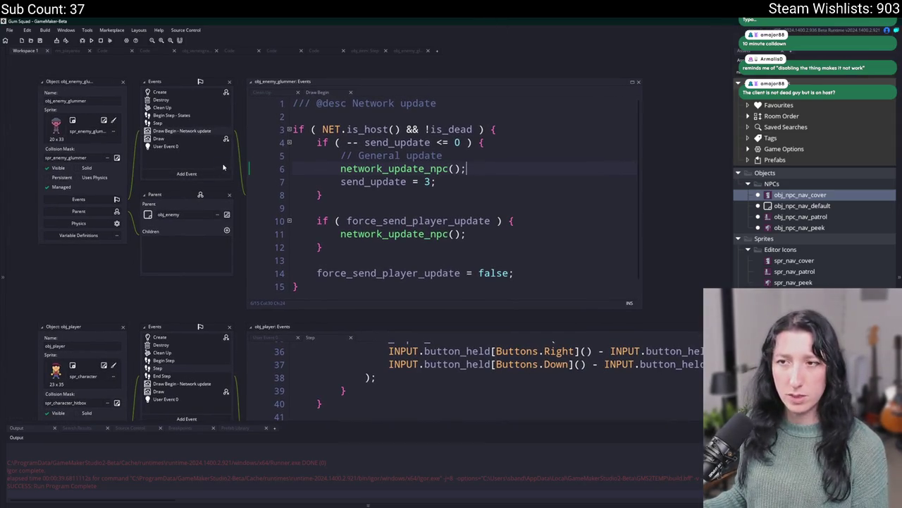
Step: In GitHub Desktop, commit the two changed files as "Feex" and push to origin
key("alt+Tab")
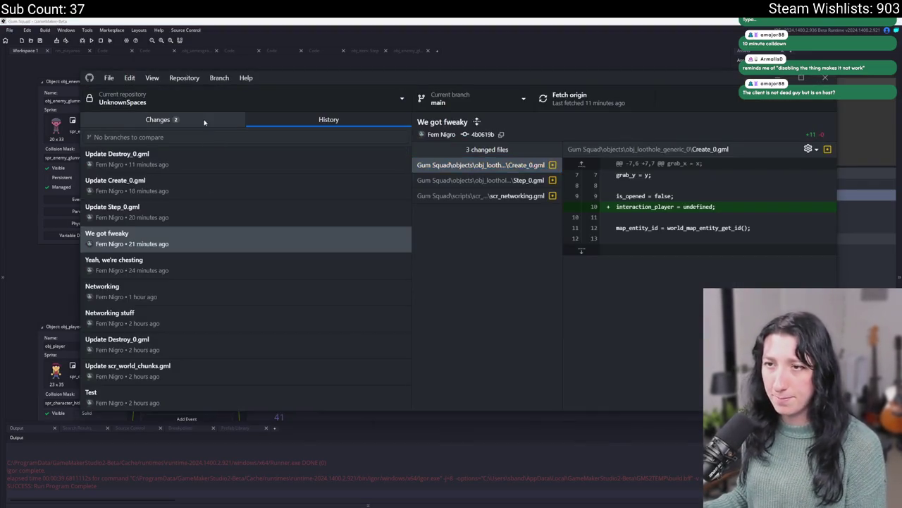
left_click(158, 119)
left_click(242, 315)
type("Feex")
key("ctrl+Return")
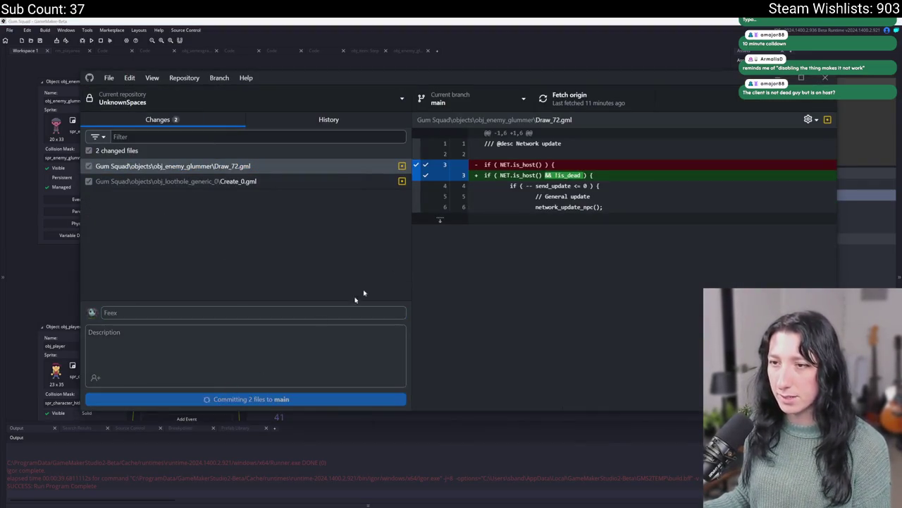
left_click(583, 108)
key("alt+Tab")
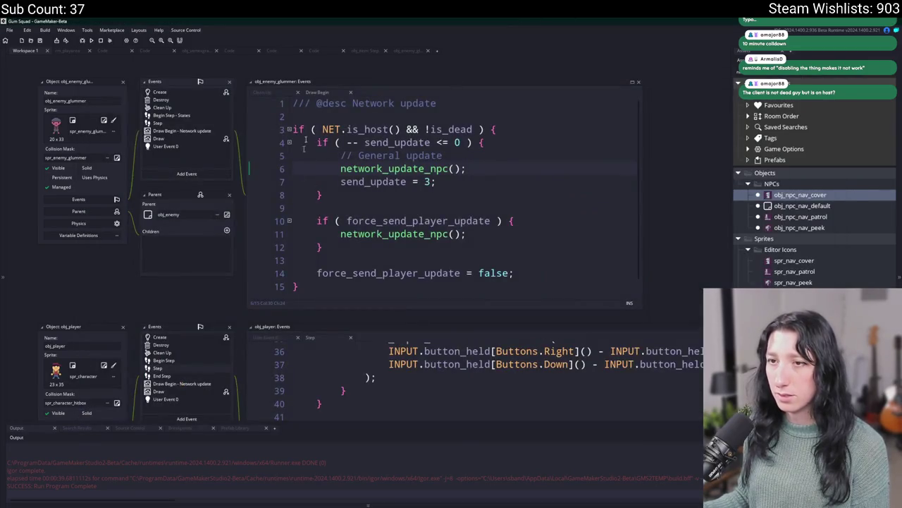
Step: Scroll through the glummer's Create code in a widened editor, briefly searching 'unde'
left_click(184, 92)
scroll(444, 197, "down", 20)
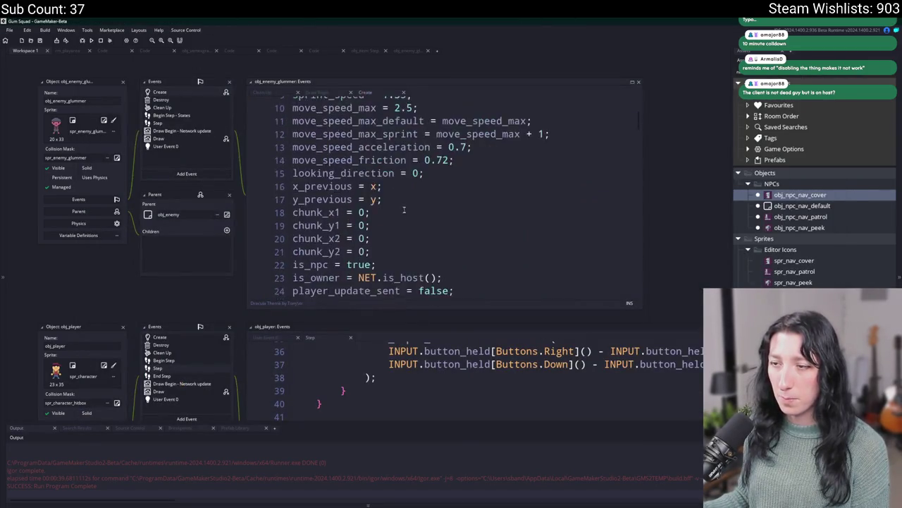
scroll(403, 227, "down", 20)
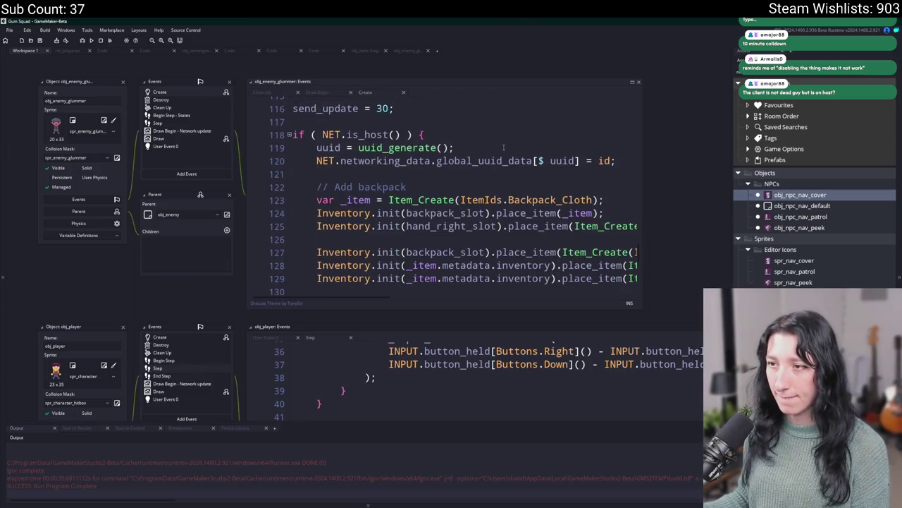
left_click(528, 133)
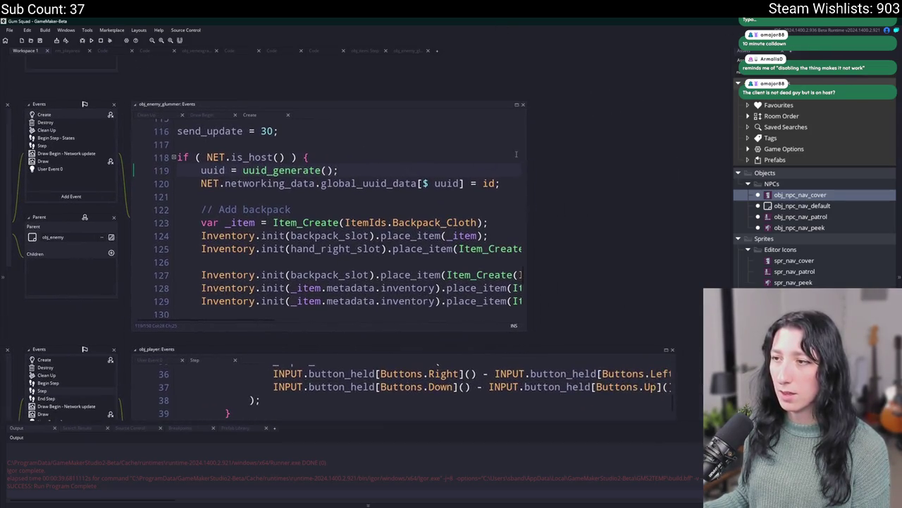
left_click_drag(526, 148, 621, 149)
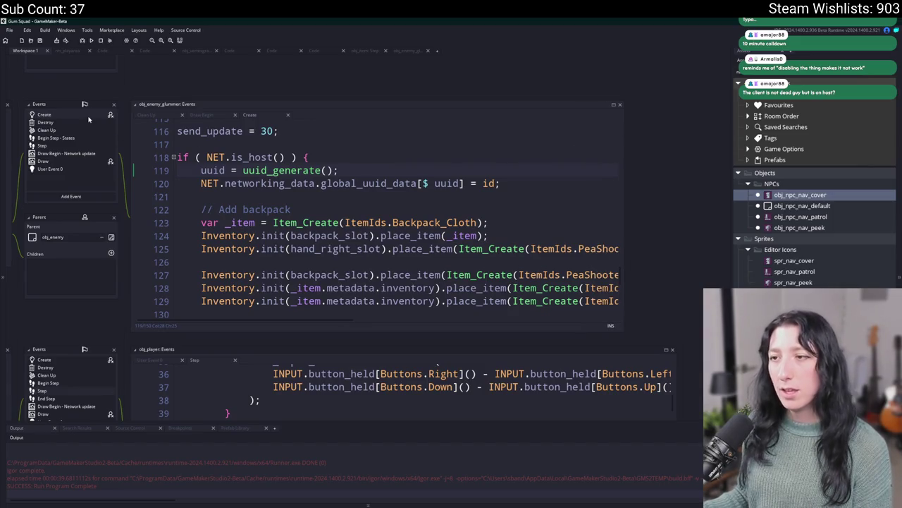
key("Down")
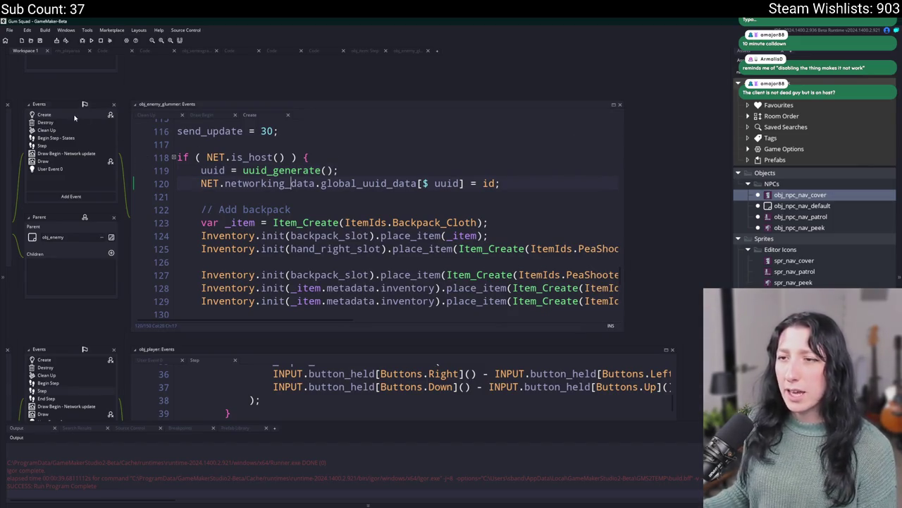
double_click(59, 144)
scroll(242, 167, "down", 2)
key("ctrl+f")
type("undefined;")
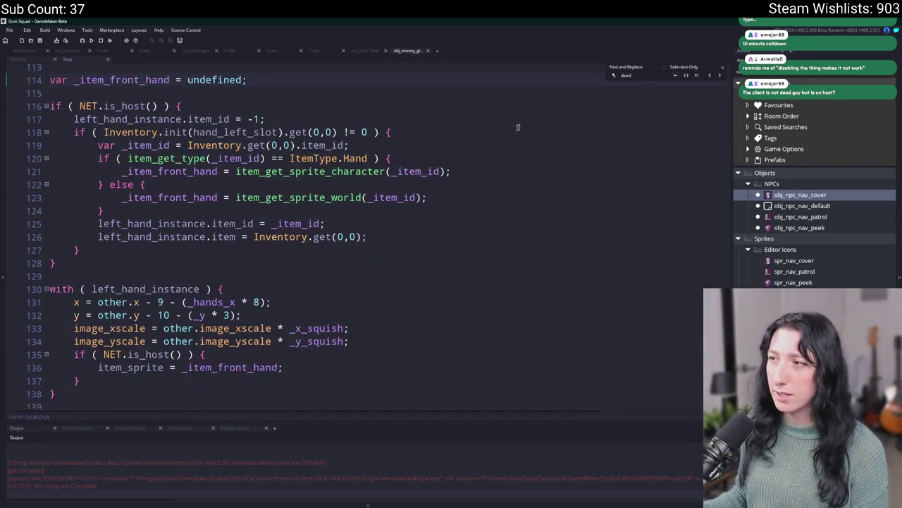
left_click(724, 68)
scroll(312, 160, "up", 5)
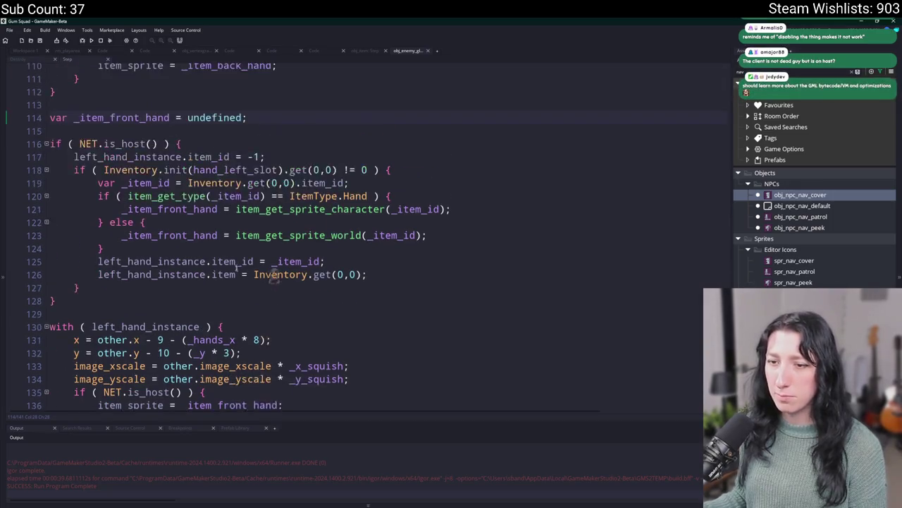
Step: Review the glummer's Begin Step and Step event code
left_click(31, 51)
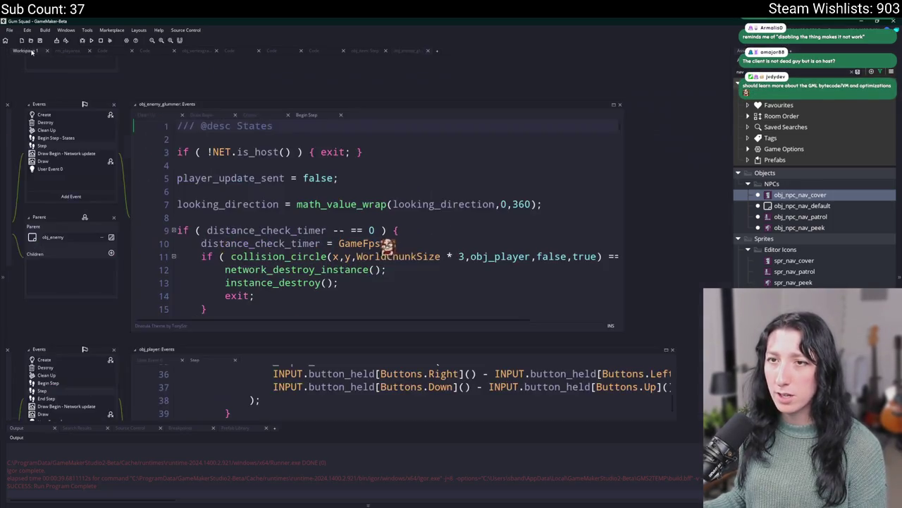
scroll(282, 211, "down", 3)
left_click(104, 155)
left_click(407, 50)
scroll(413, 282, "down", 3)
scroll(412, 296, "up", 2)
scroll(213, 149, "up", 3)
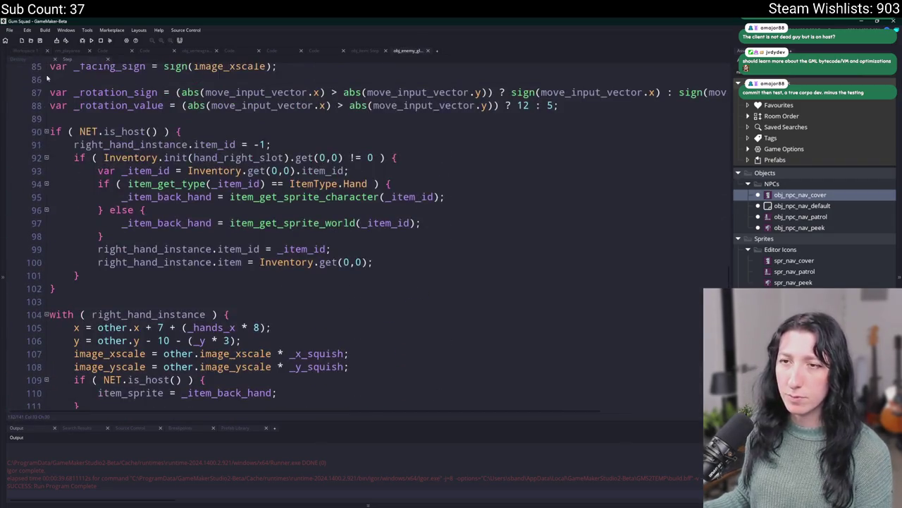
left_click(31, 50)
scroll(338, 218, "down", 2)
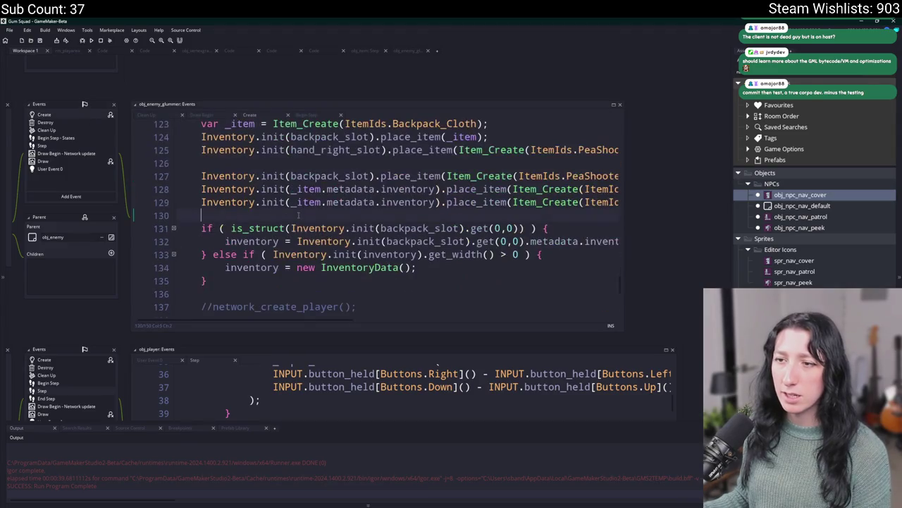
Step: Search the Create code for 'impact' and enlarge the editor over the impact function
key("ctrl+f")
type("impact")
scroll(512, 196, "down", 4)
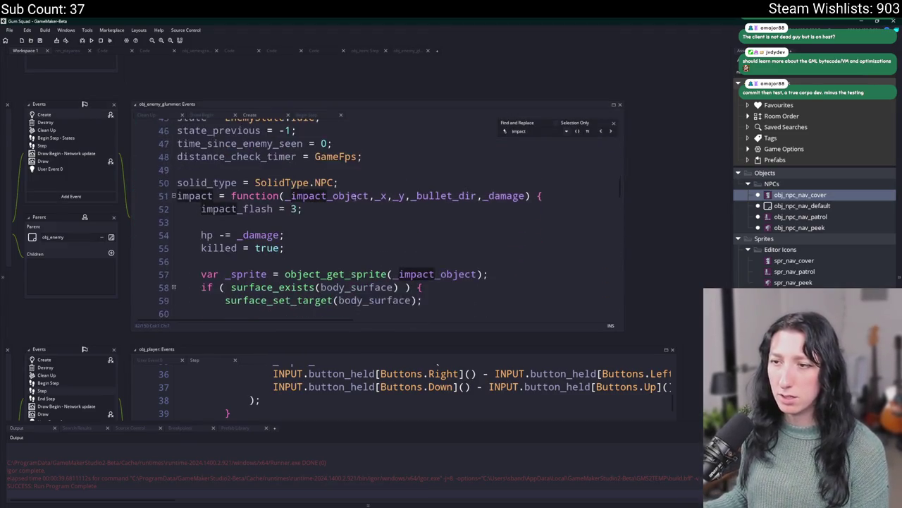
left_click(613, 105)
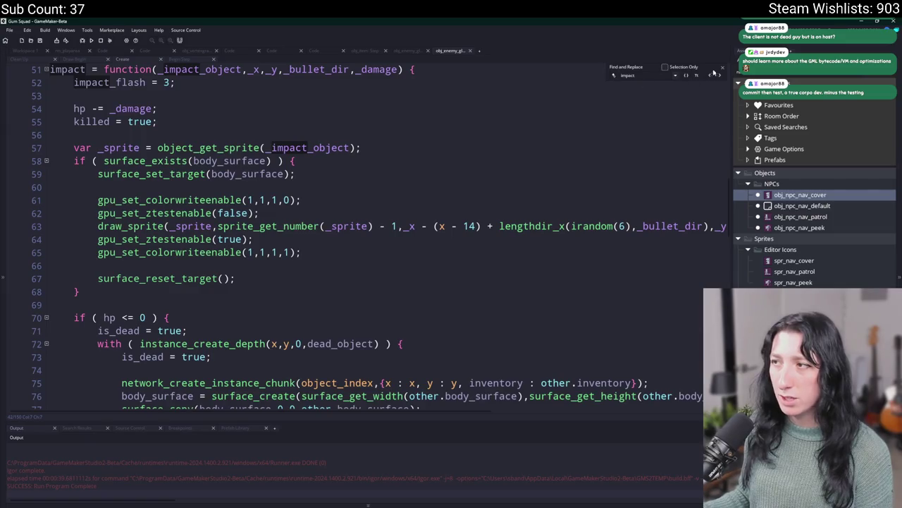
key("Escape")
left_click(499, 177)
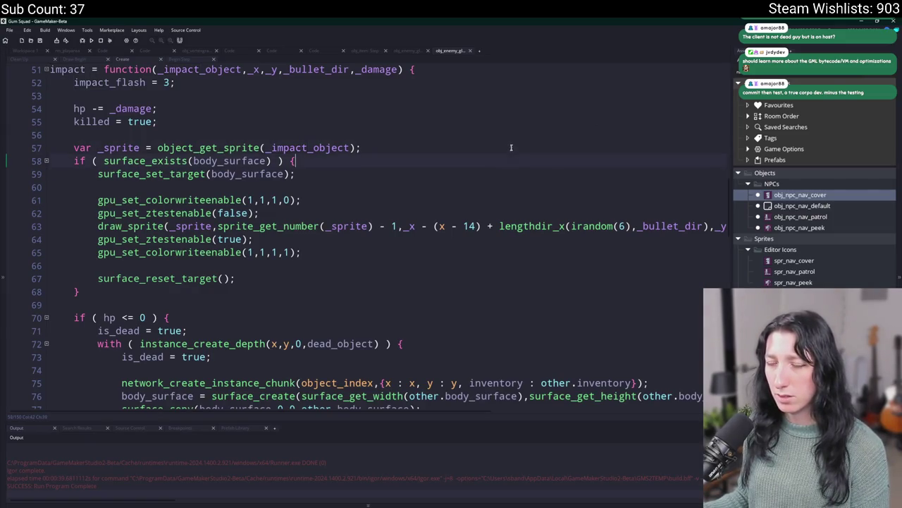
Step: Review the dead-chunk code around instance_create_depth's arguments on line 72
left_click(509, 148)
scroll(509, 148, "up", 1)
scroll(184, 232, "down", 3)
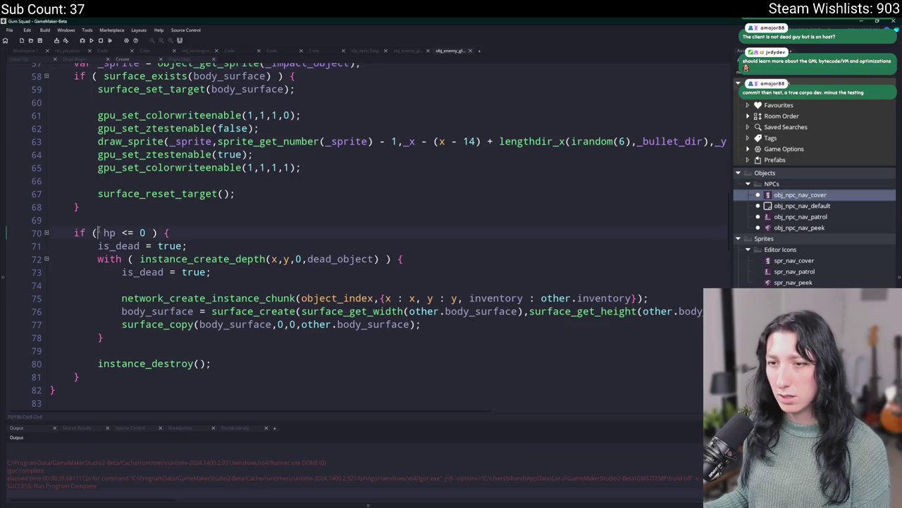
scroll(211, 240, "up", 1)
left_click(296, 272)
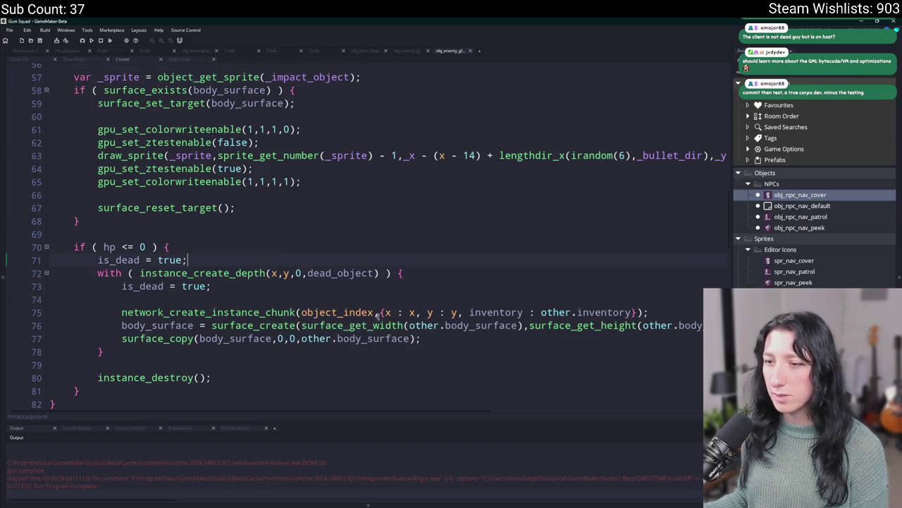
left_click(422, 339)
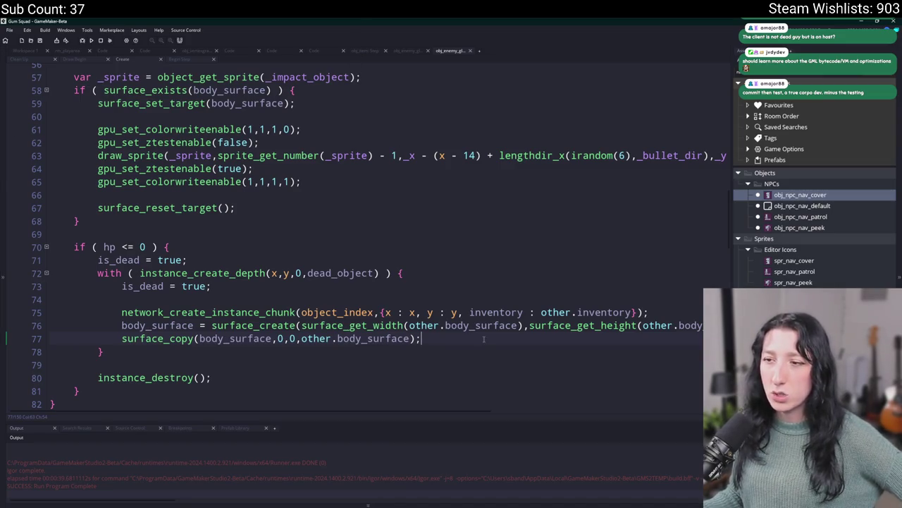
scroll(297, 266, "up", 1)
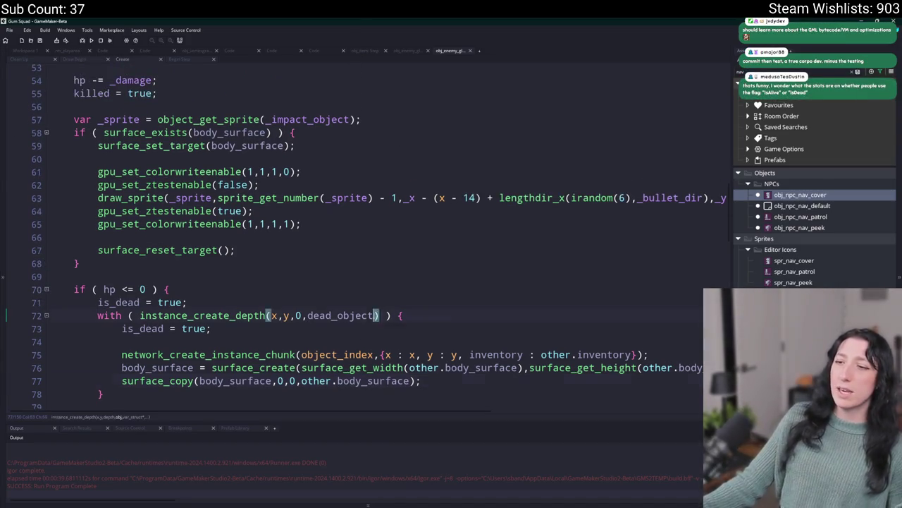
left_click(302, 317)
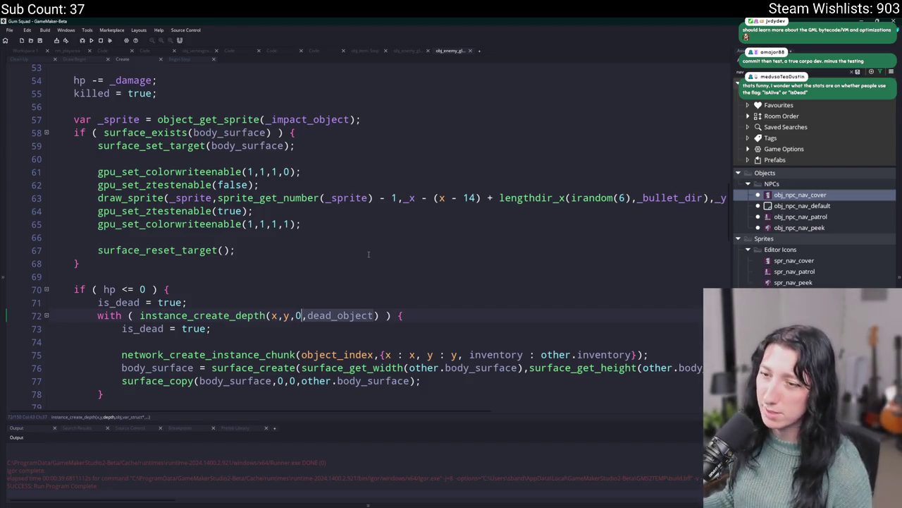
scroll(368, 254, "down", 1)
scroll(332, 177, "up", 4)
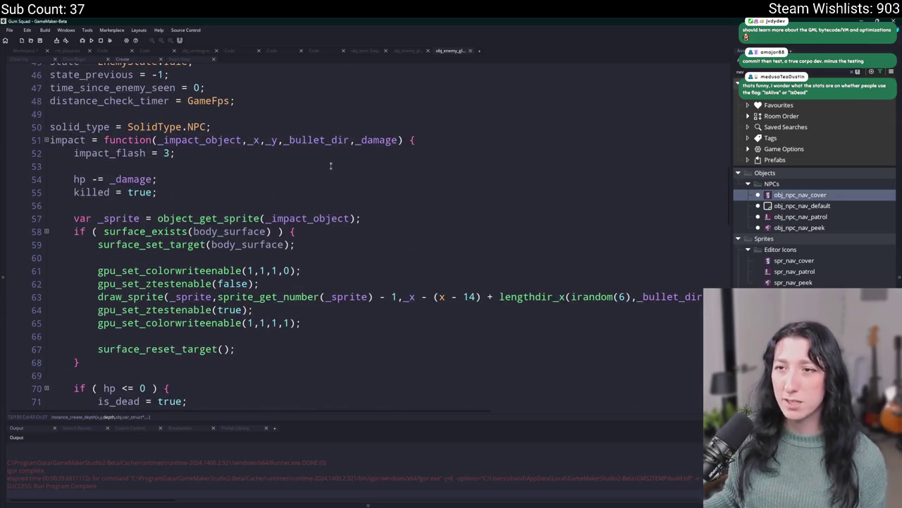
Step: Inspect the impact function's signature on line 51
left_click(74, 140)
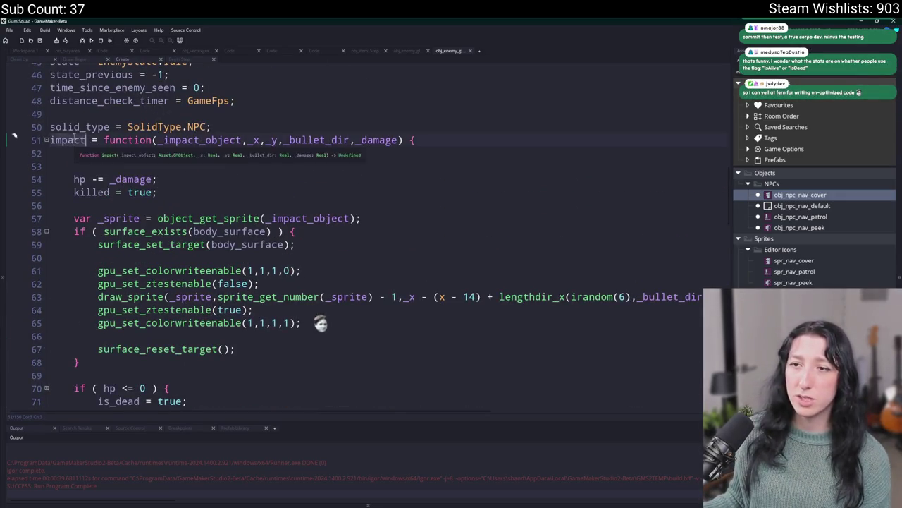
key("End")
scroll(475, 406, "down", 1)
scroll(236, 214, "down", 2)
scroll(380, 138, "up", 1)
scroll(289, 286, "down", 2)
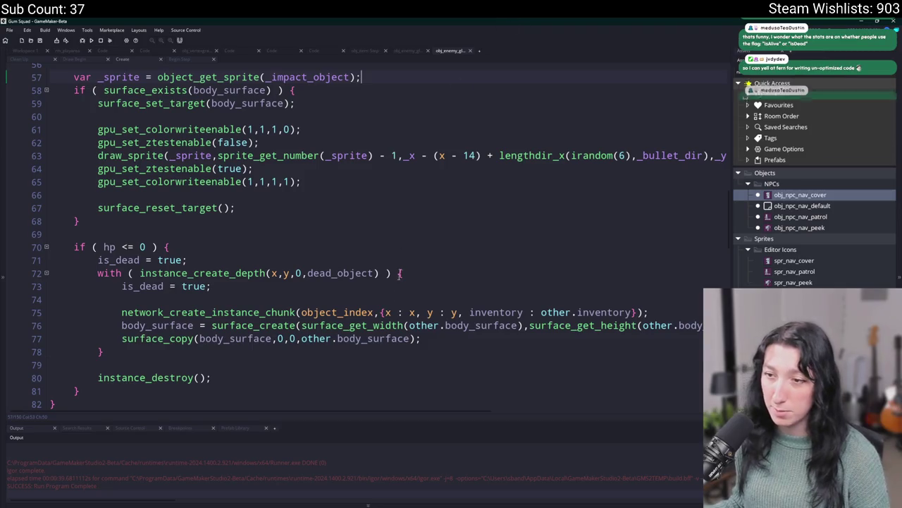
Step: Check network_create_instance_chunk's arguments on line 75, then start a project search for 'impact'
left_click(400, 312)
left_click(685, 312)
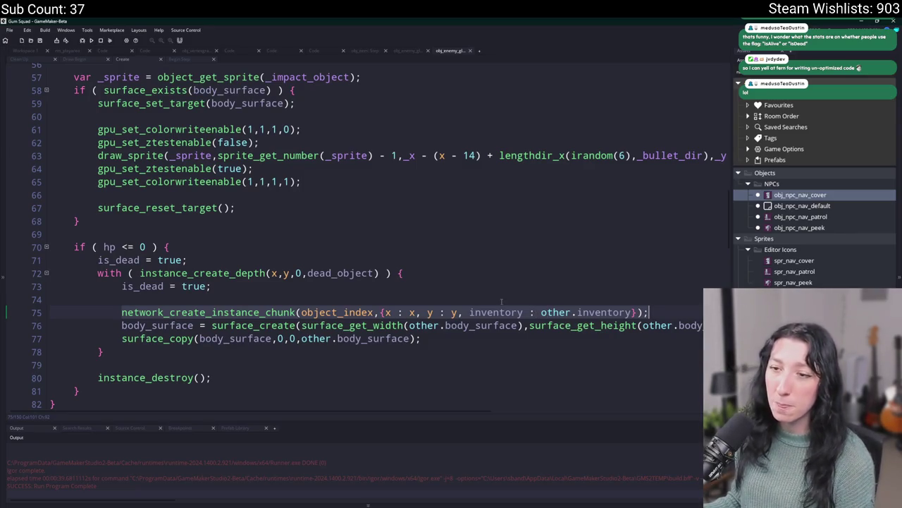
left_click(499, 277)
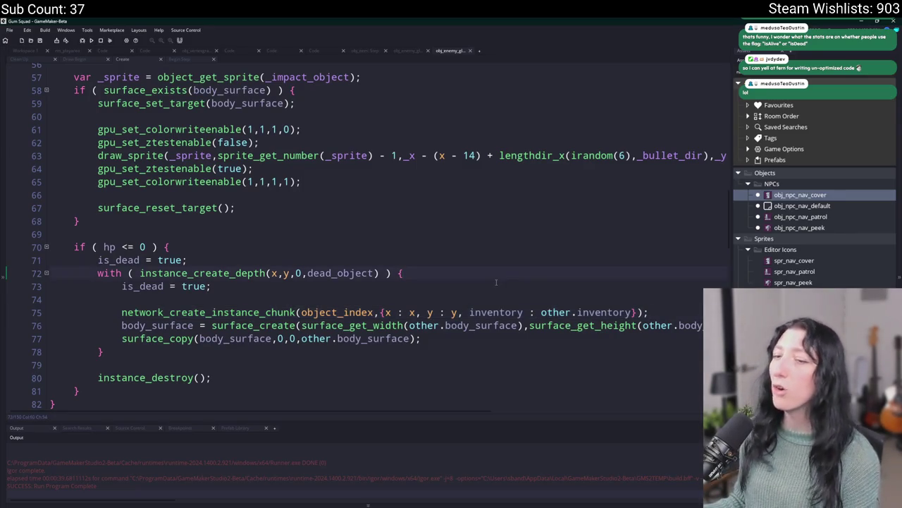
left_click(468, 313)
left_click(471, 299)
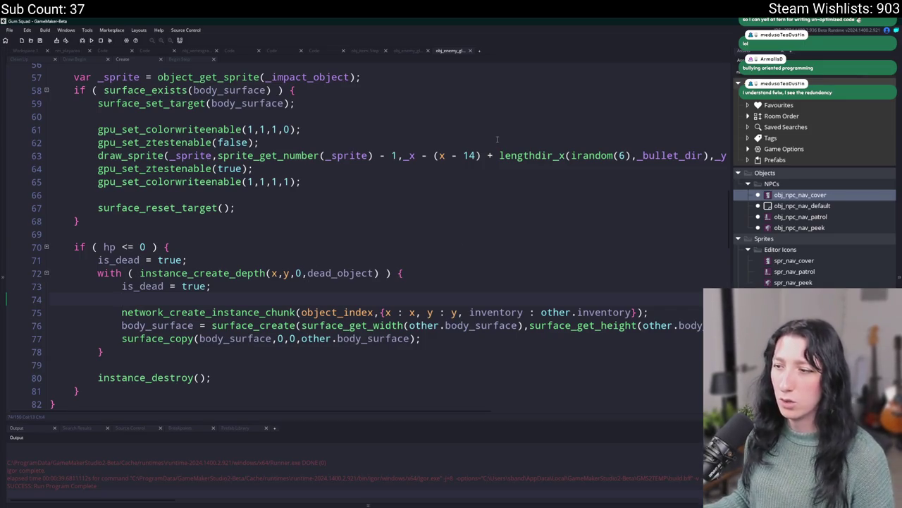
left_click(253, 311)
left_click(319, 311)
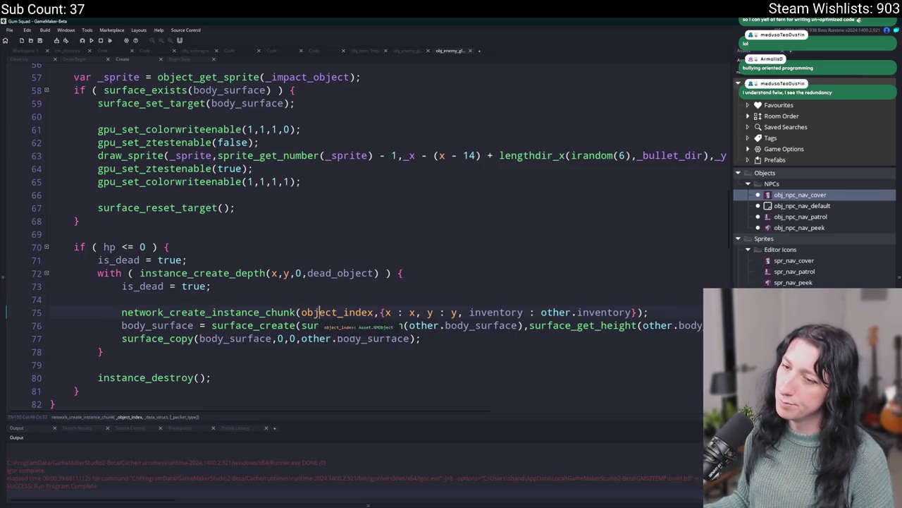
left_click(211, 299)
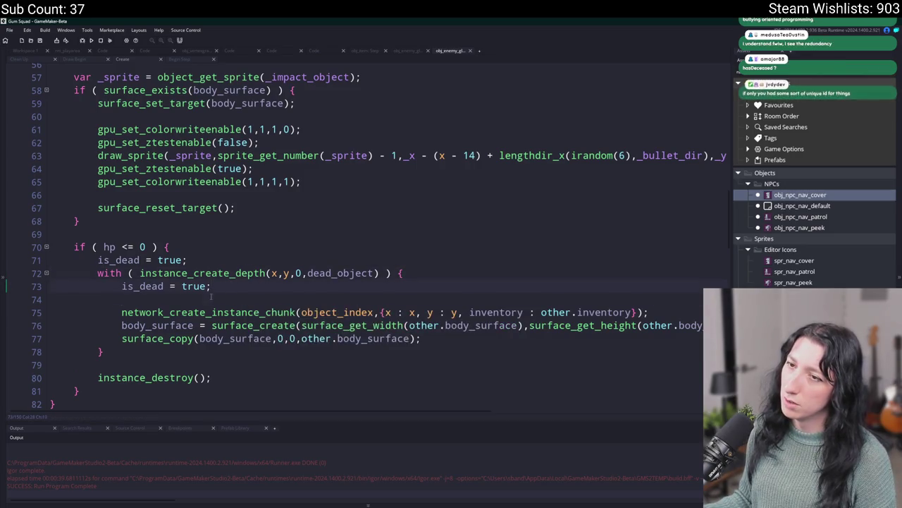
scroll(210, 296, "up", 2)
scroll(210, 296, "up", 2)
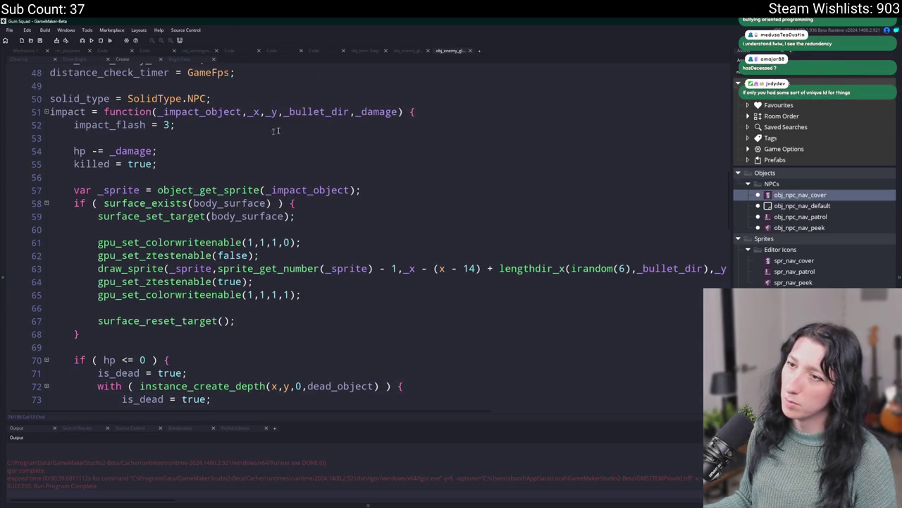
scroll(211, 356, "down", 3)
scroll(214, 363, "up", 3)
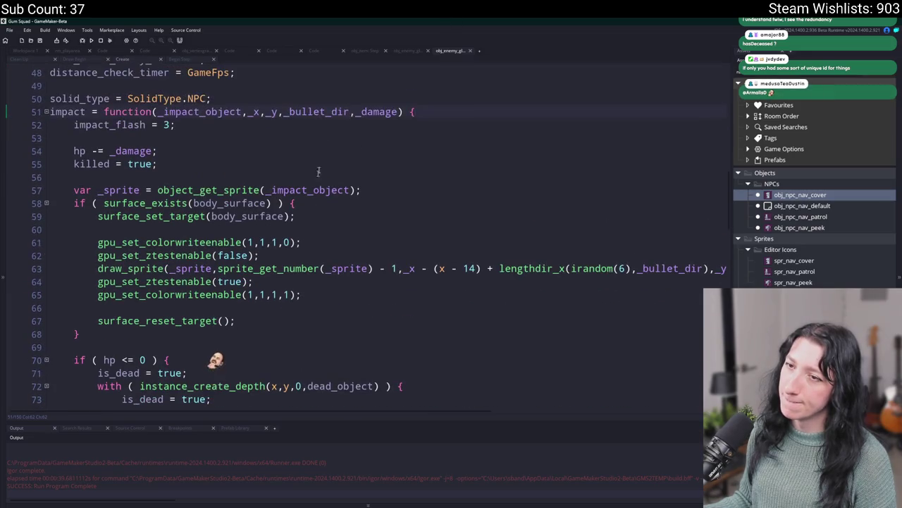
key("ctrl+f")
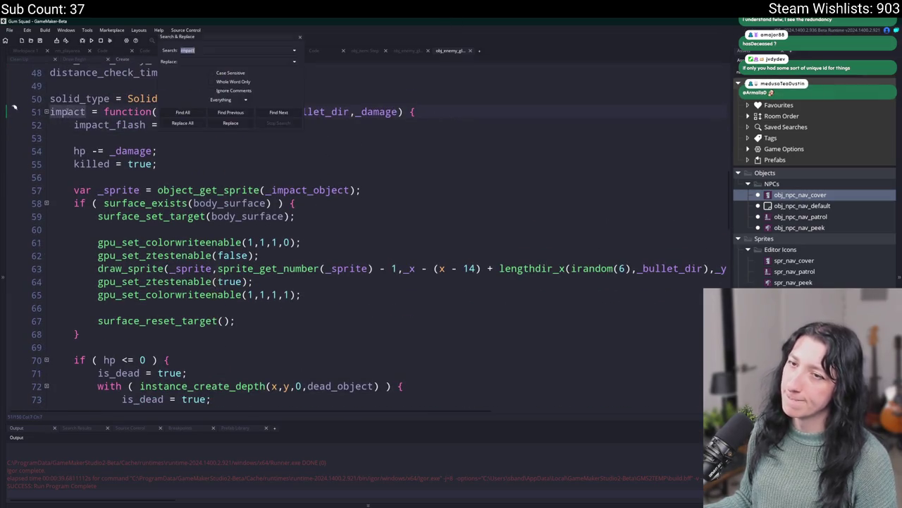
Step: List every 'impact' match and open scr_weapon_peppermint's impact call at line 277
key("Return")
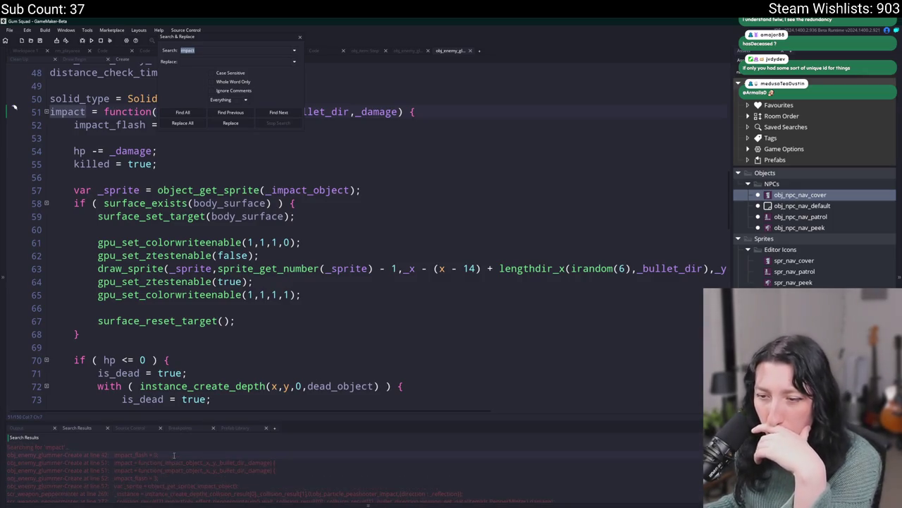
scroll(174, 466, "down", 1)
scroll(176, 476, "down", 1)
double_click(172, 473)
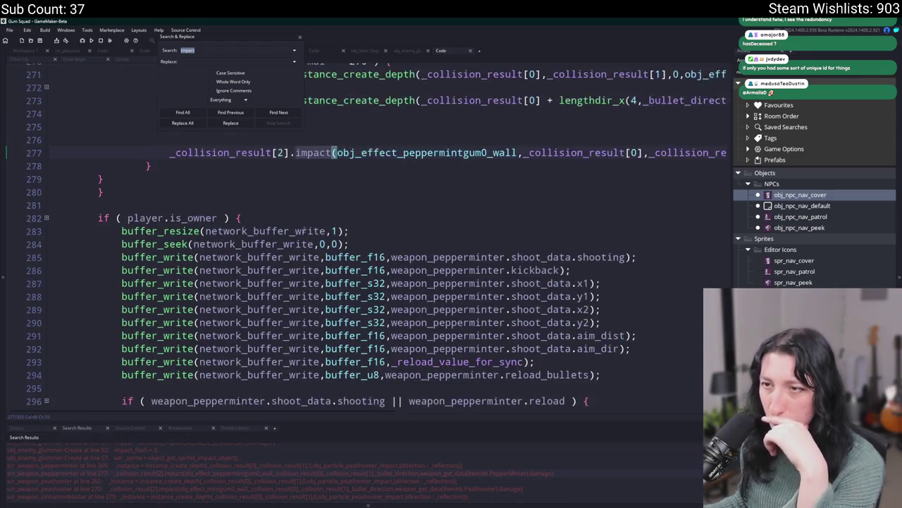
scroll(370, 187, "up", 4)
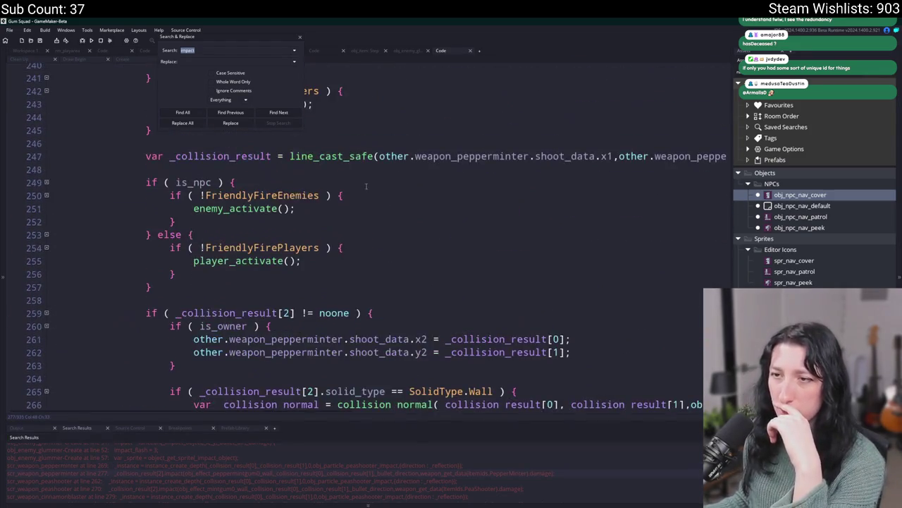
left_click(299, 37)
scroll(279, 254, "up", 4)
scroll(280, 254, "up", 2)
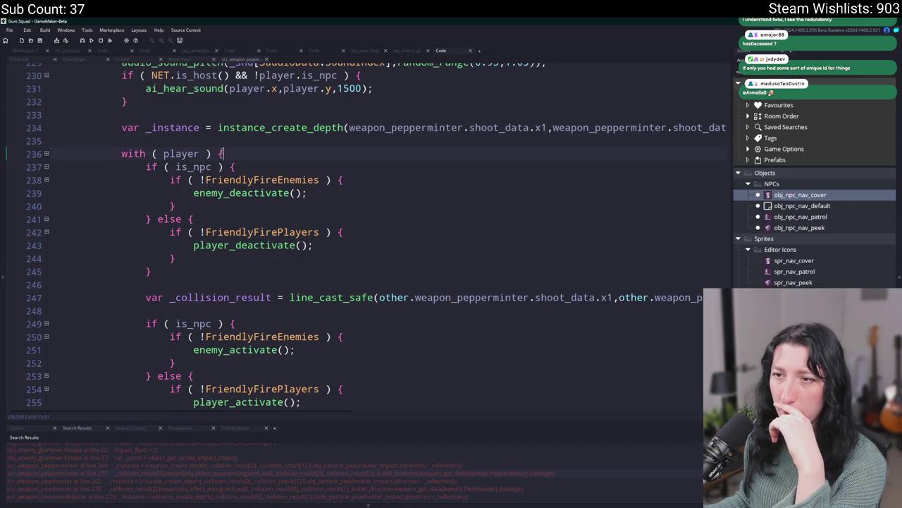
scroll(258, 260, "up", 4)
scroll(258, 260, "down", 5)
scroll(258, 261, "down", 8)
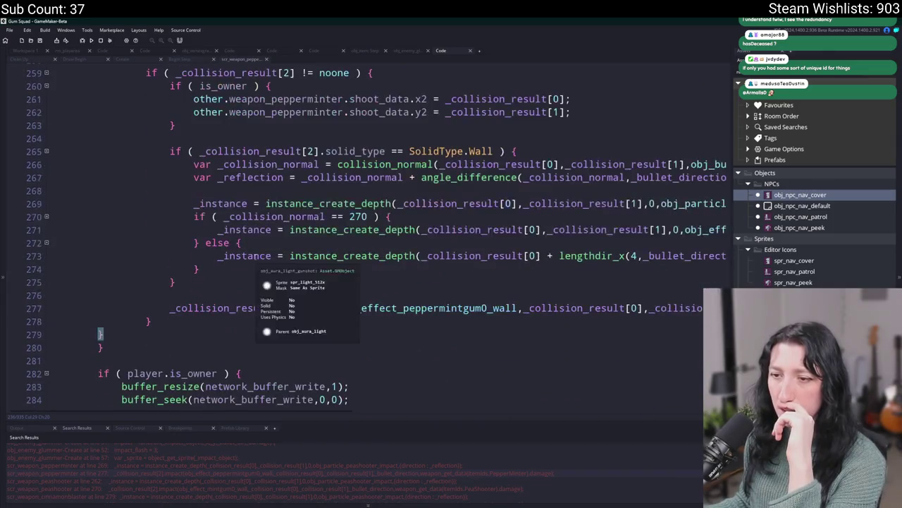
scroll(461, 316, "up", 1)
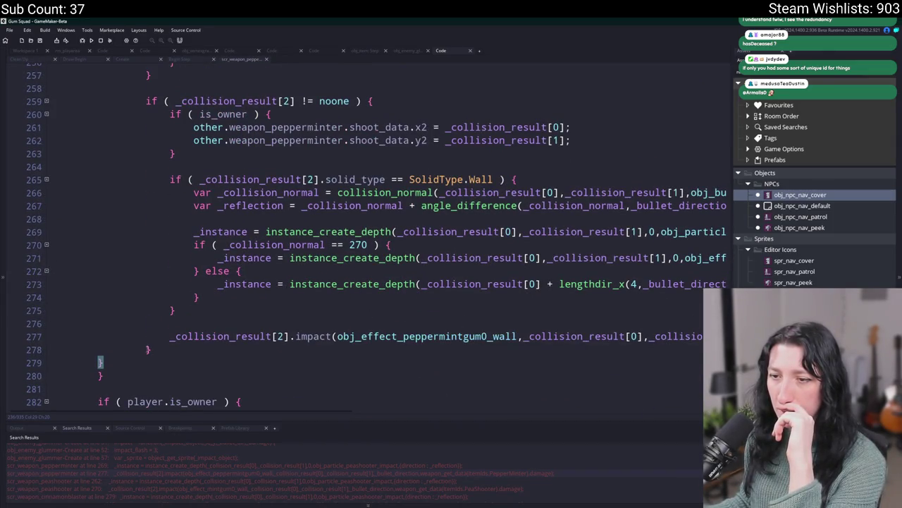
Step: Wrap the _collision_result[2].impact call in `if ( is_owner ) { }` and save the script
scroll(147, 348, "up", 3)
scroll(147, 348, "down", 1)
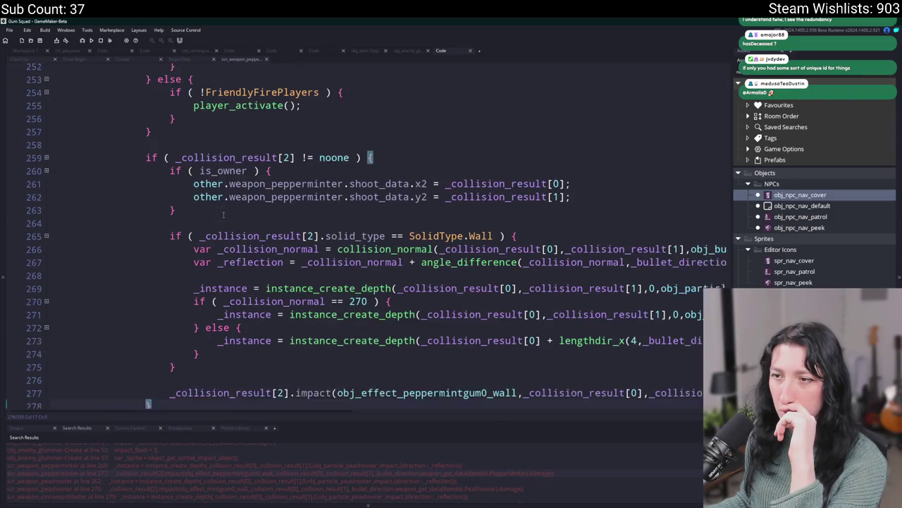
left_click(651, 363)
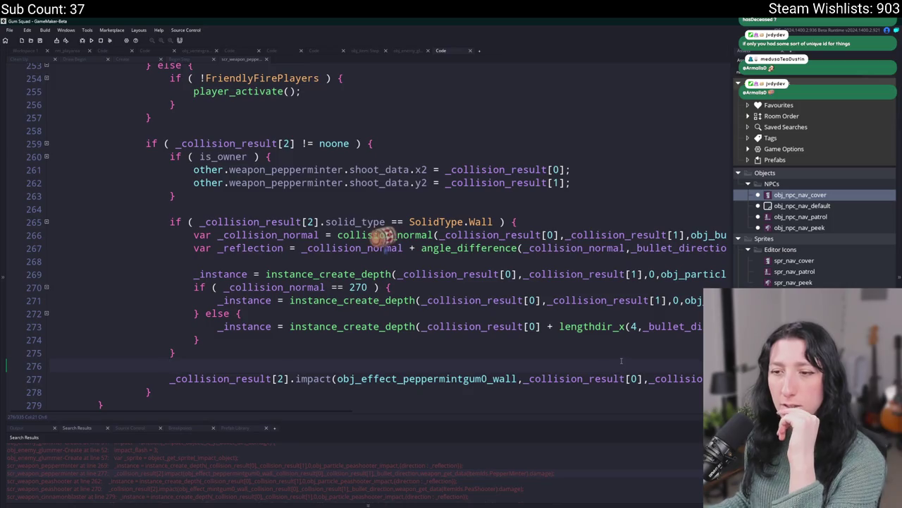
key("Return")
type("if ")
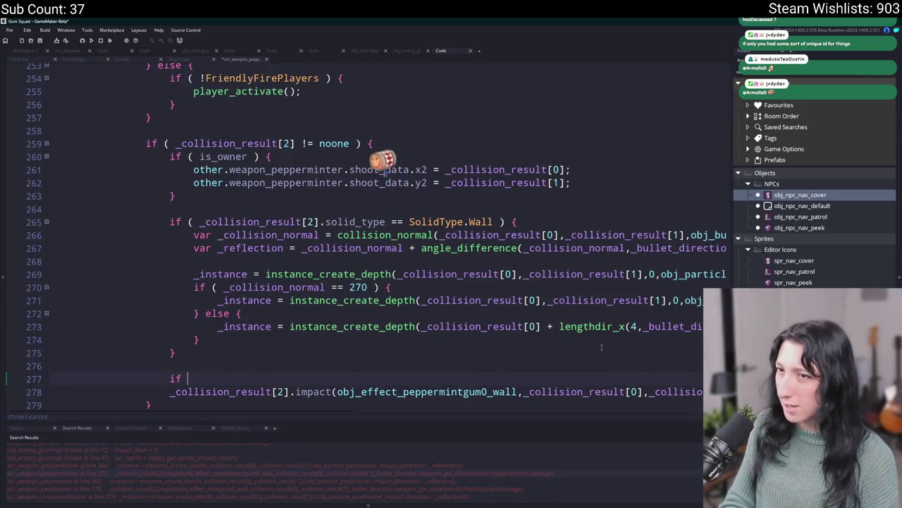
type("( is_own")
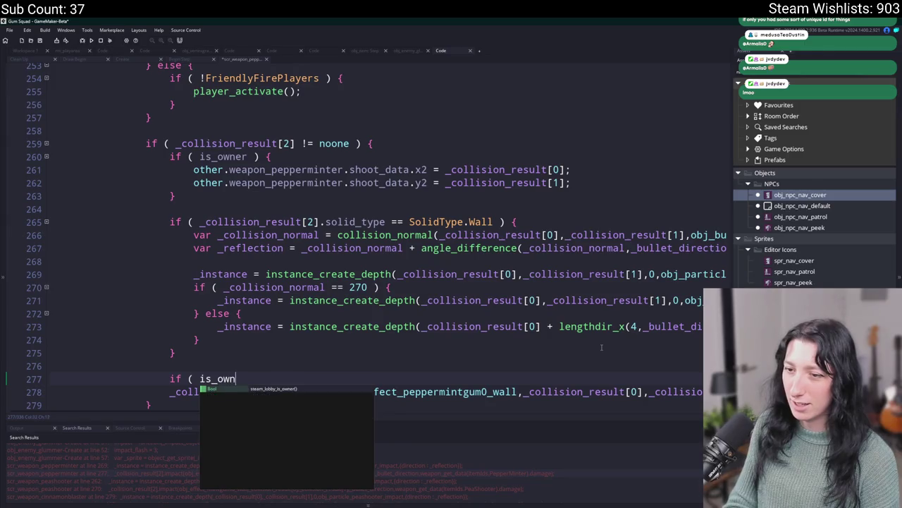
type("er ) {")
left_click(666, 391)
key("End")
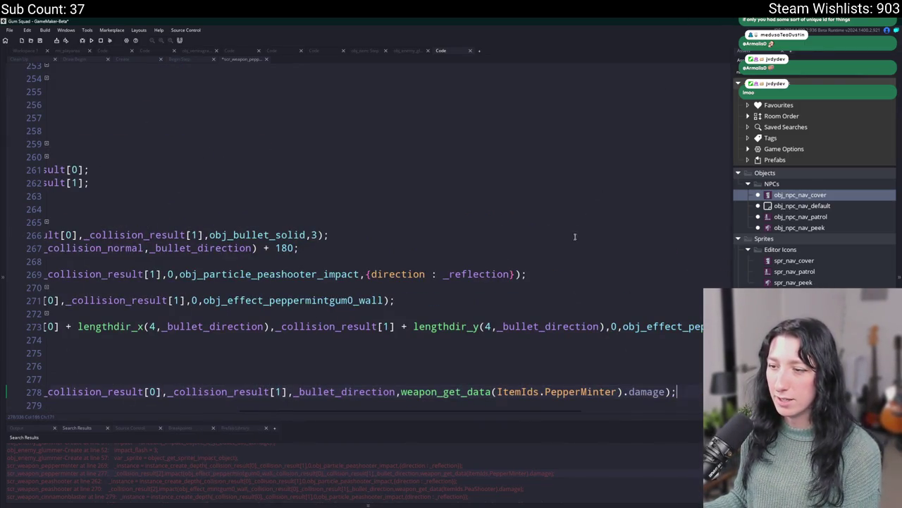
scroll(470, 141, "down", 1)
key("Home")
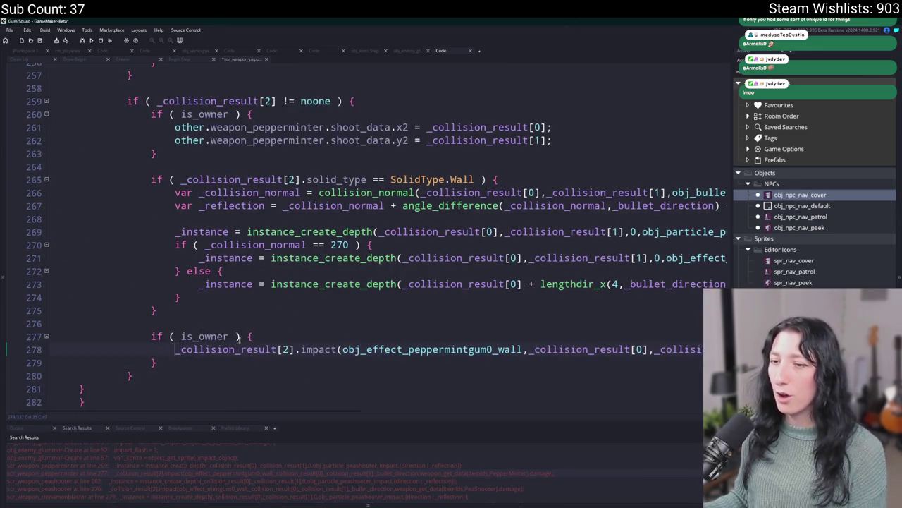
key("ctrl+s")
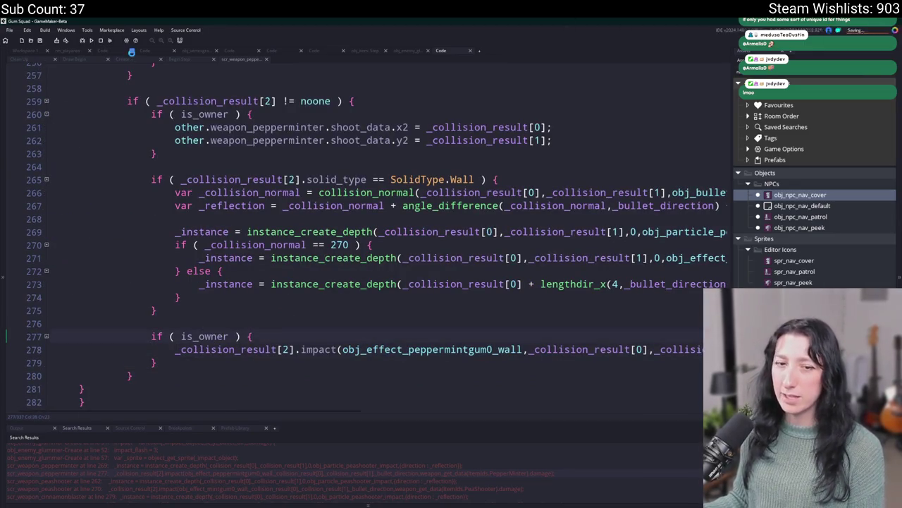
left_click(128, 60)
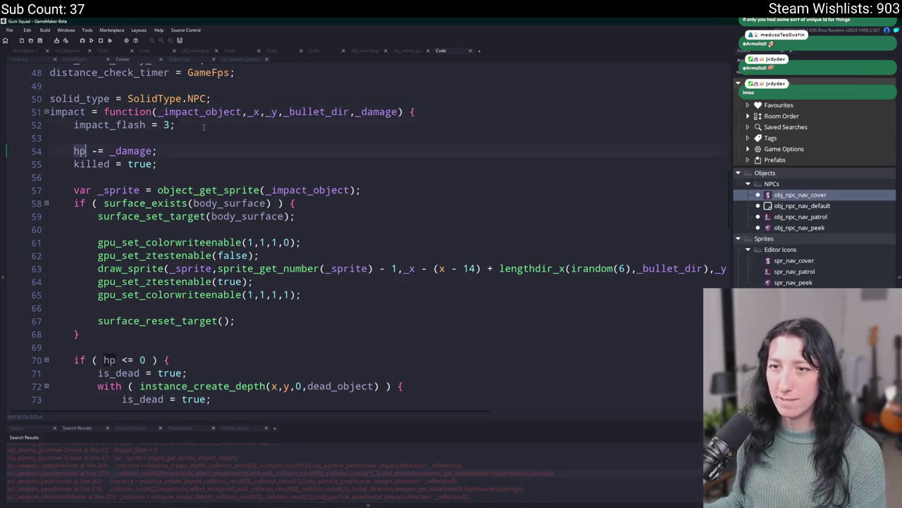
Step: Scroll through the glummer's impact function in its Create code, then open its Begin Step event
scroll(252, 65, "down", 4)
scroll(252, 65, "up", 4)
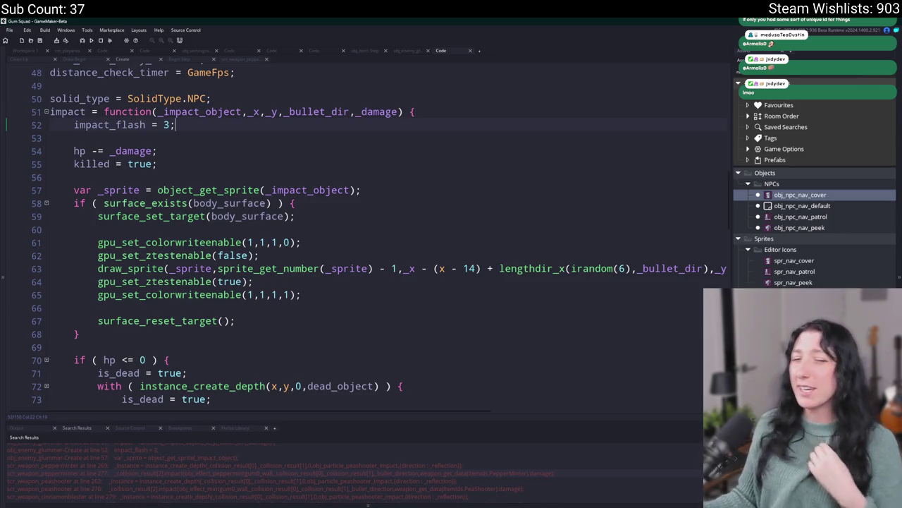
scroll(287, 183, "down", 2)
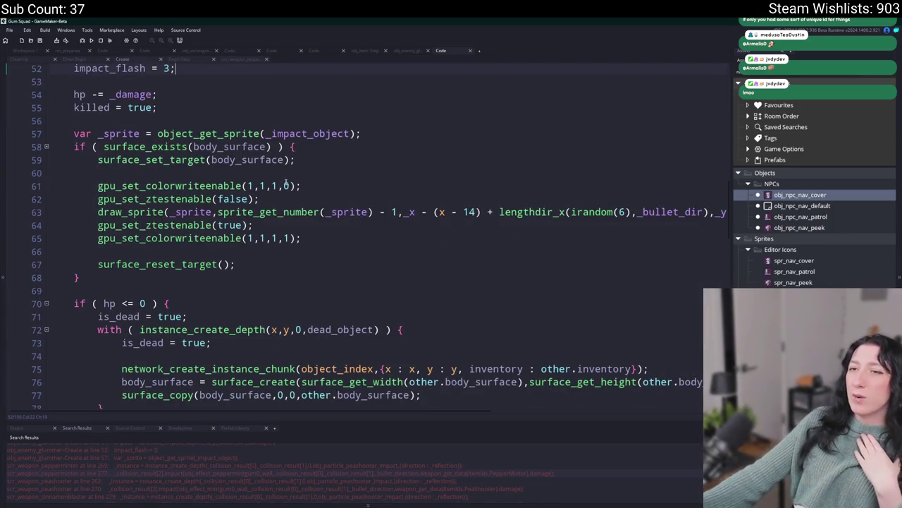
scroll(288, 103, "up", 2)
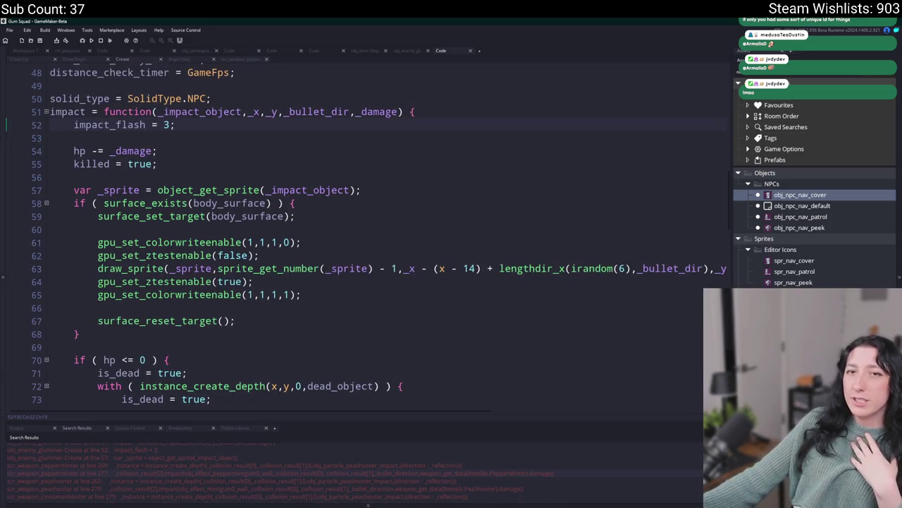
mouse_move(162, 241)
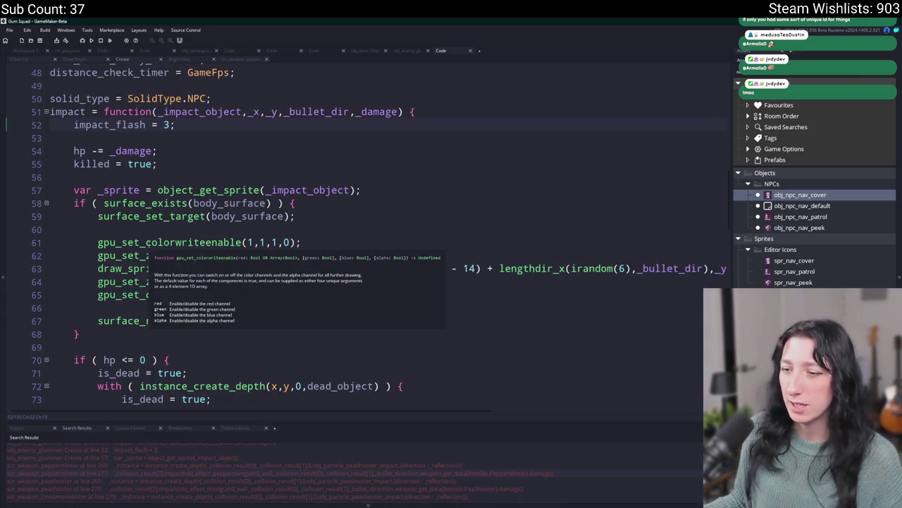
scroll(272, 161, "down", 2)
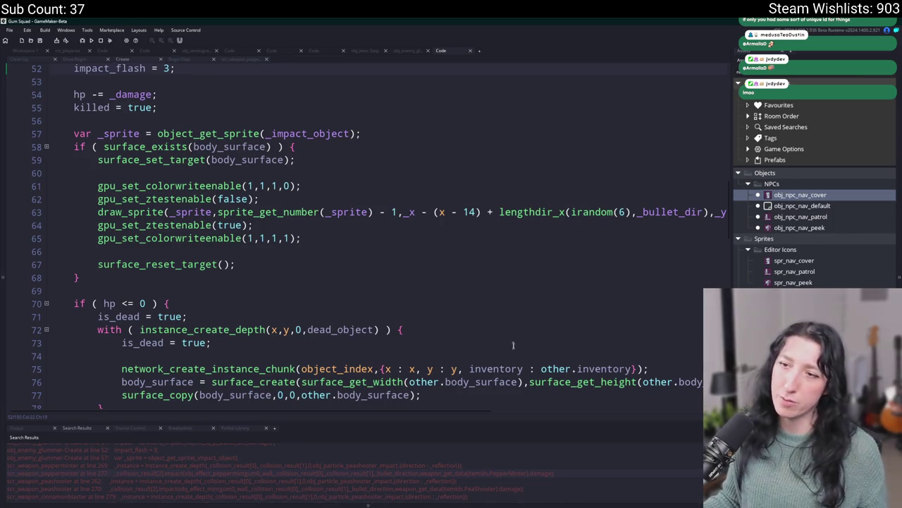
scroll(505, 350, "down", 3)
scroll(505, 351, "up", 5)
left_click(176, 59)
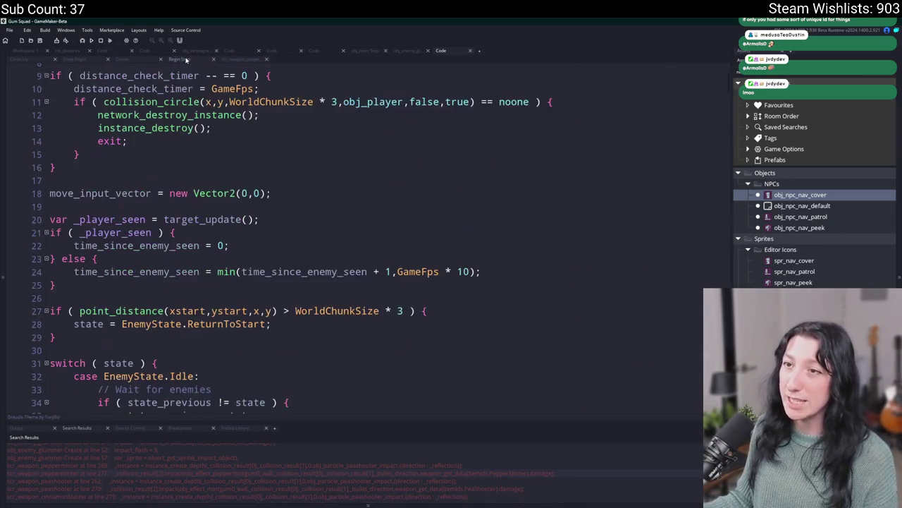
Step: Open the Draw Begin network update code and jump to the network_update_npc definition with F12
scroll(196, 134, "up", 3)
left_click(38, 53)
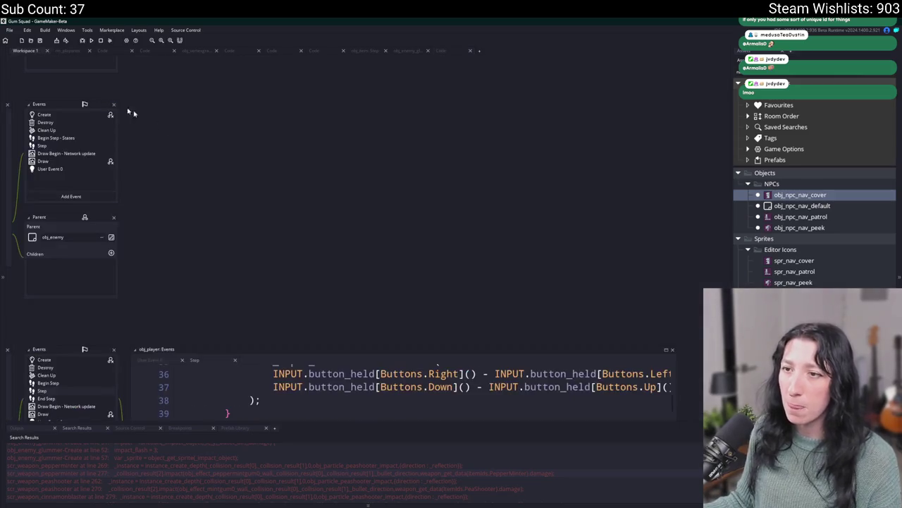
double_click(73, 154)
left_click(148, 135)
key("F12")
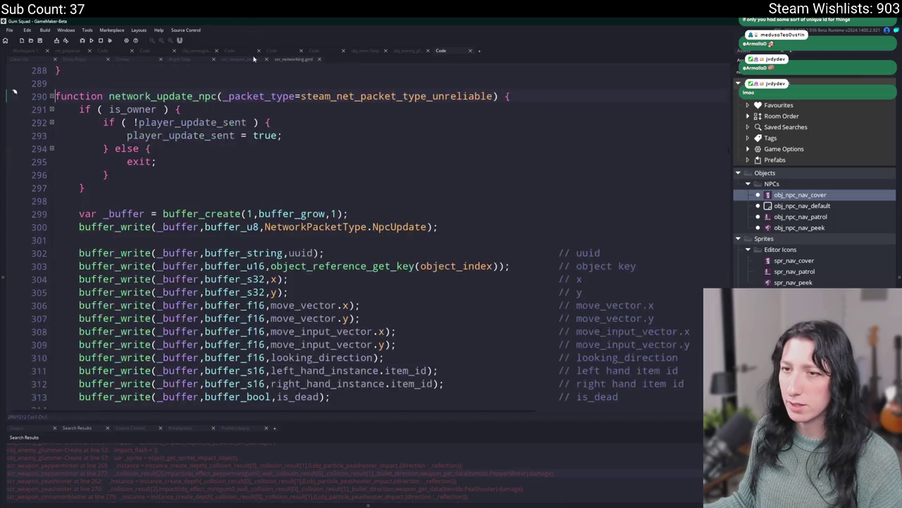
Step: Duplicate the is_dead buffer_write line in the NPC update packet, then undo the duplicate
scroll(324, 134, "down", 1)
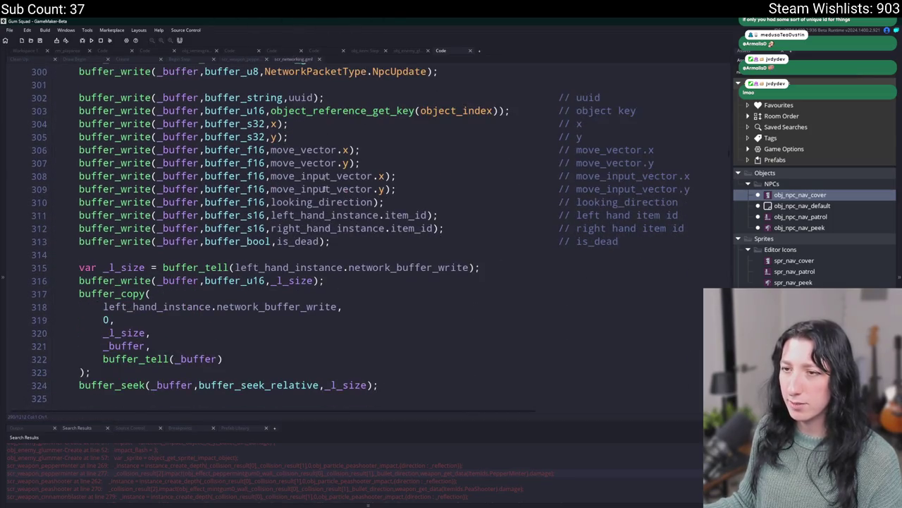
left_click(308, 202)
scroll(291, 199, "up", 2)
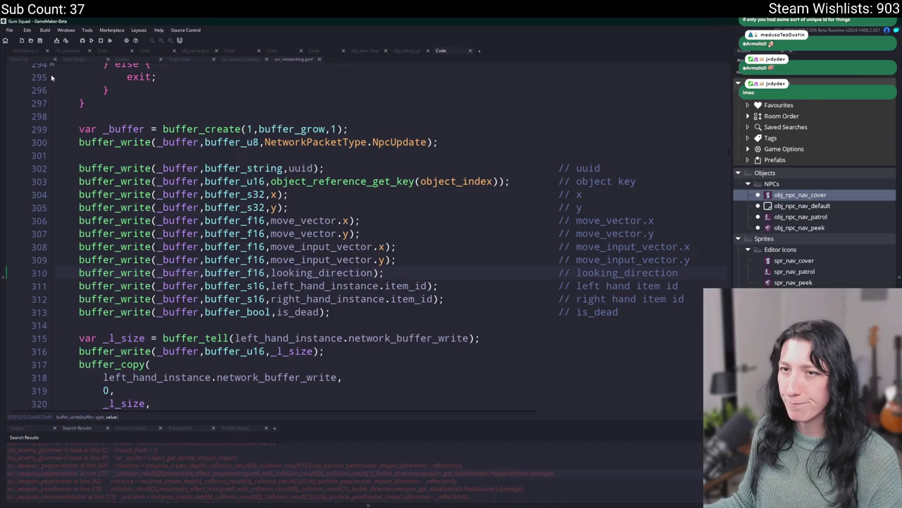
left_click(415, 312)
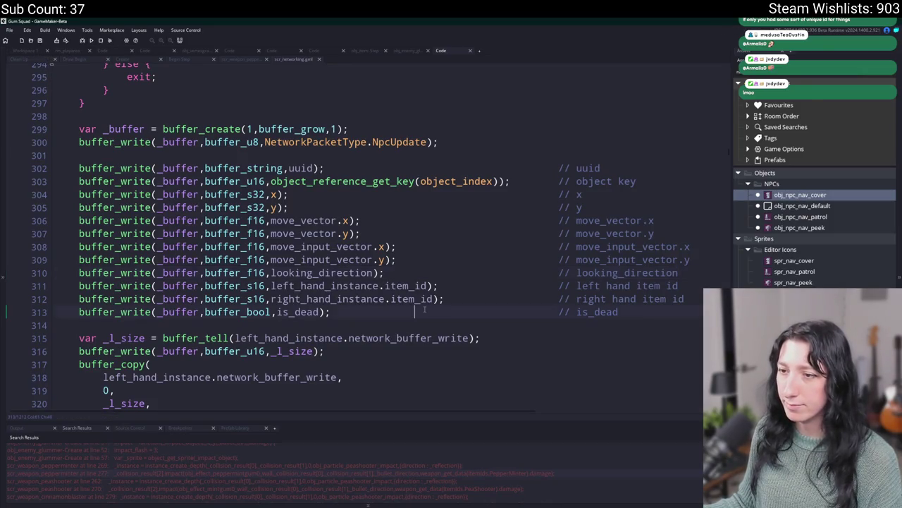
key("ctrl+d")
double_click(299, 325)
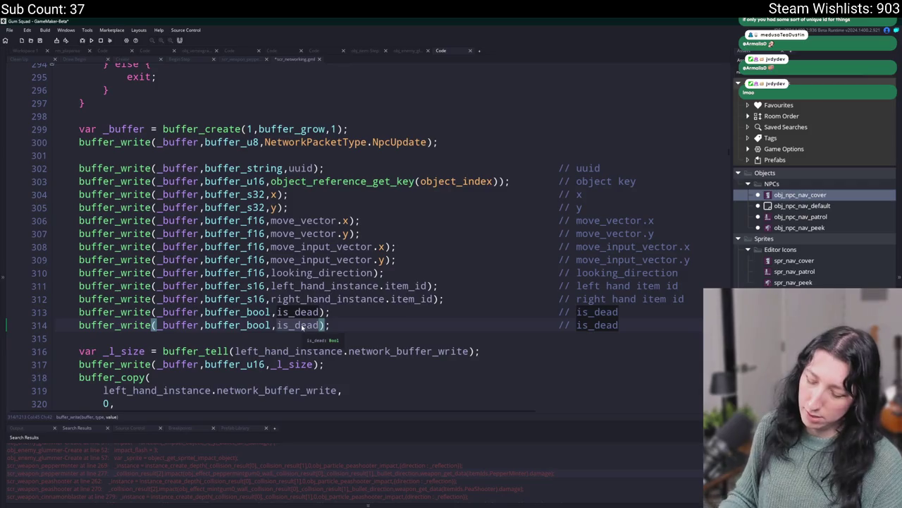
key("ctrl+z")
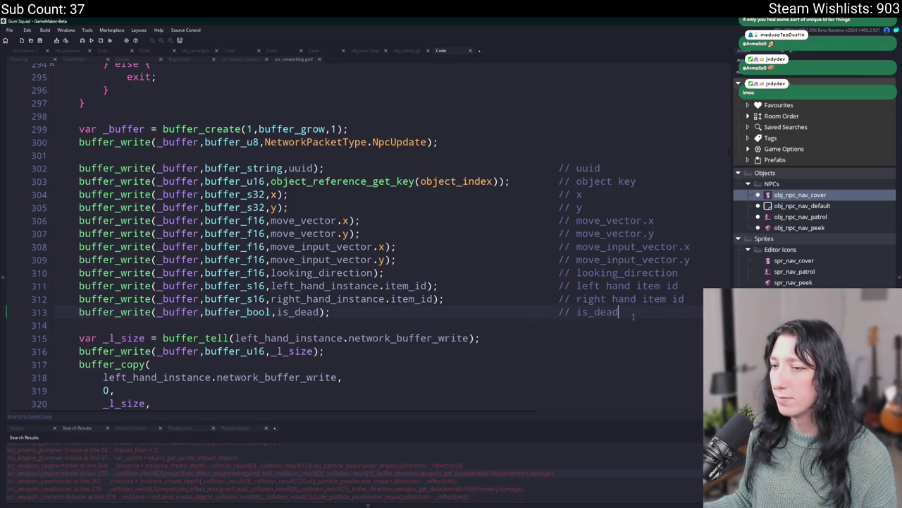
Step: Duplicate the is_dead write line again and change the copy to write hp
key("ctrl+d")
left_click(318, 325)
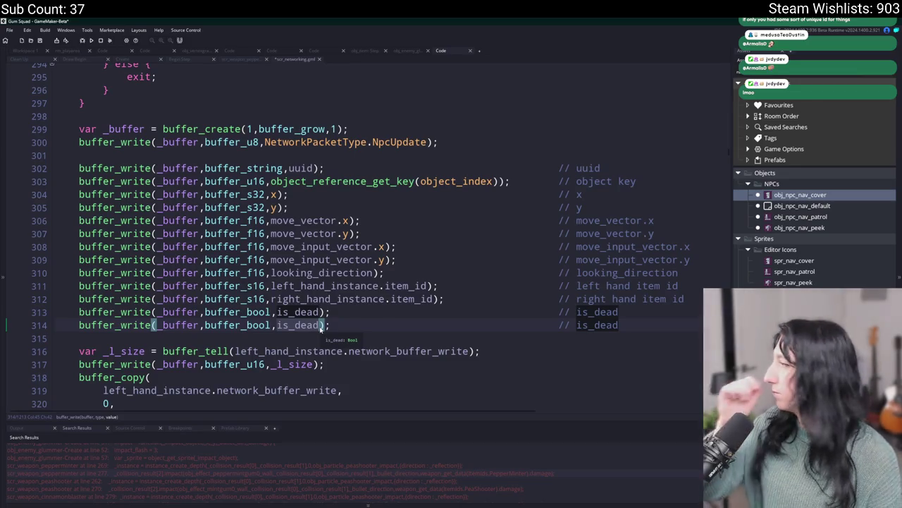
double_click(318, 325)
type("hp")
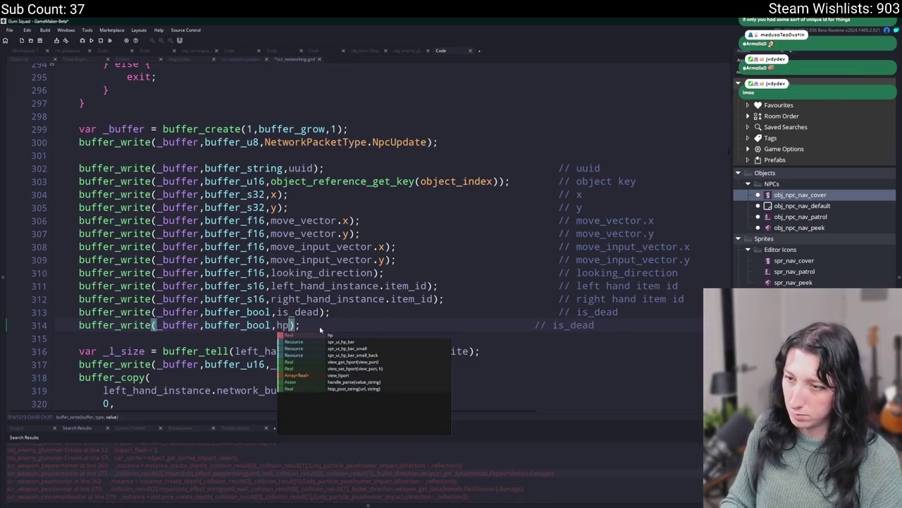
left_click(538, 323)
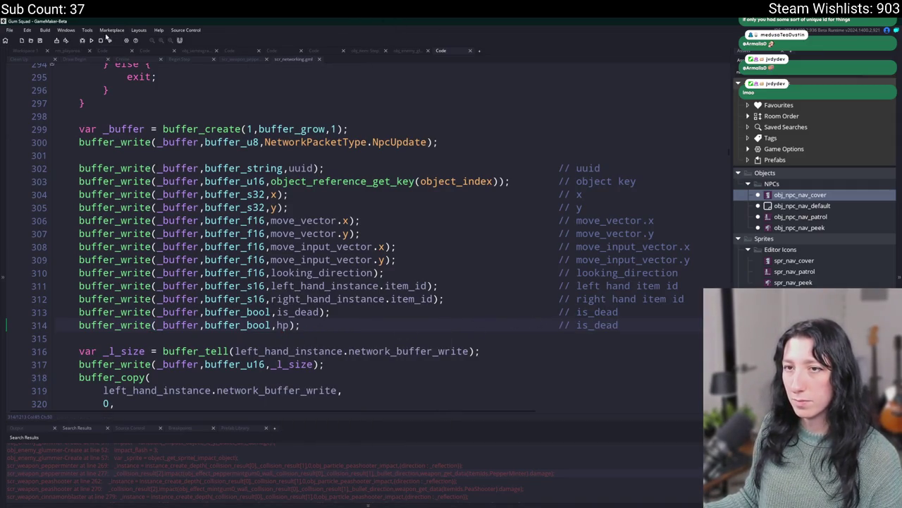
Step: Delete the added hp write line and return to the workspace with the object views
mouse_move(624, 325)
left_mouse_down()
mouse_move(54, 305)
mouse_move(33, 327)
left_mouse_up()
key("BackSpace")
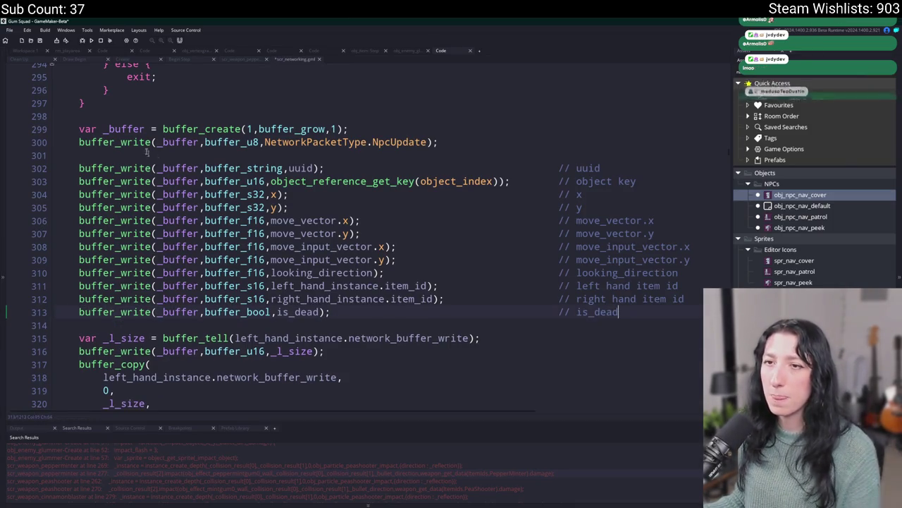
left_click(25, 51)
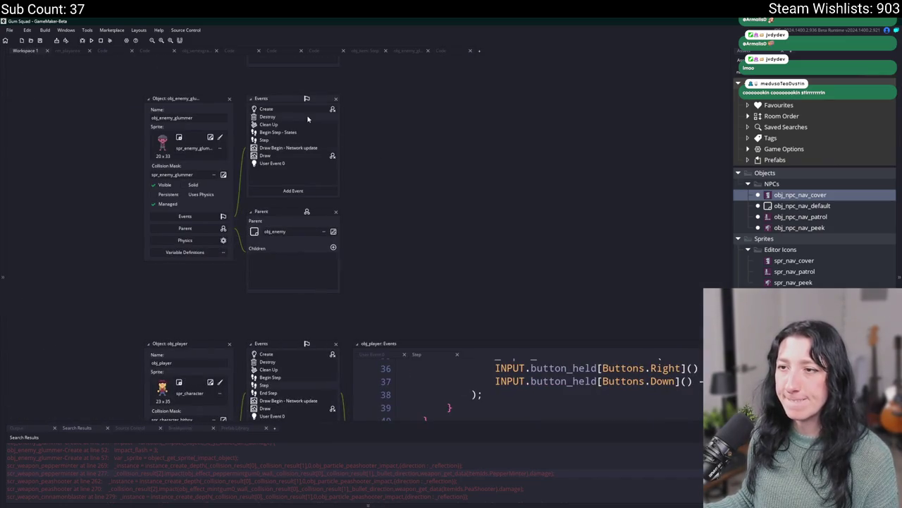
Step: Open obj_enemy_glummer's Create event and scroll up to the hp <= 0 dead-object block
double_click(308, 113)
scroll(307, 212, "up", 2)
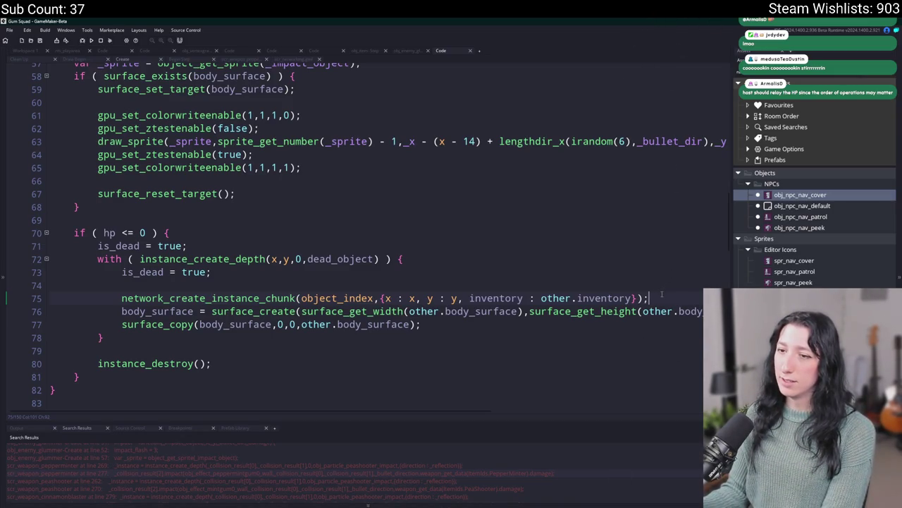
Step: Cut the network_create_instance_chunk call on line 75 and type instance_change( in its place
left_click(113, 299)
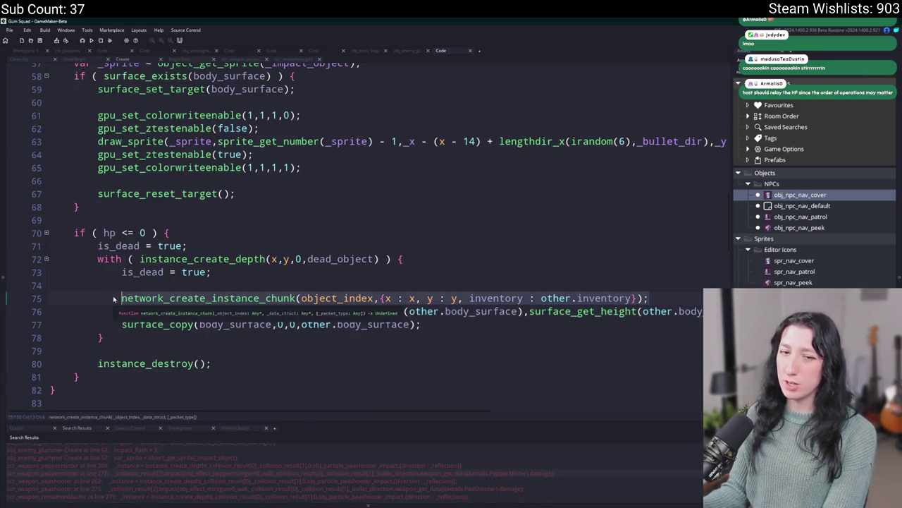
left_click_drag(113, 299, 49, 296)
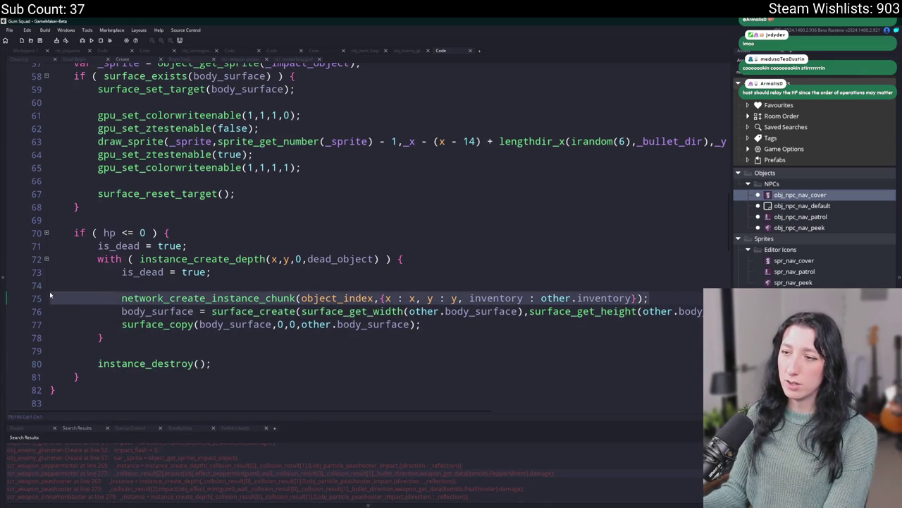
left_click_drag(121, 297, 655, 294)
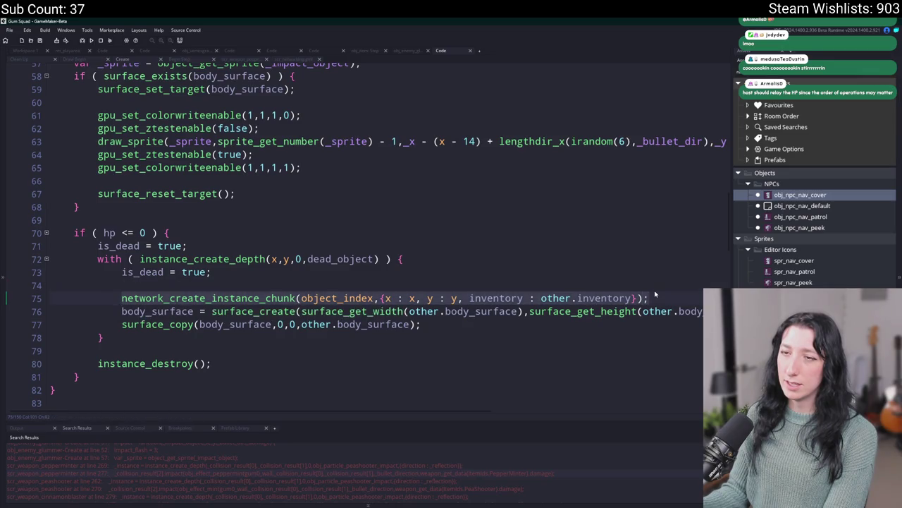
key("ctrl+x")
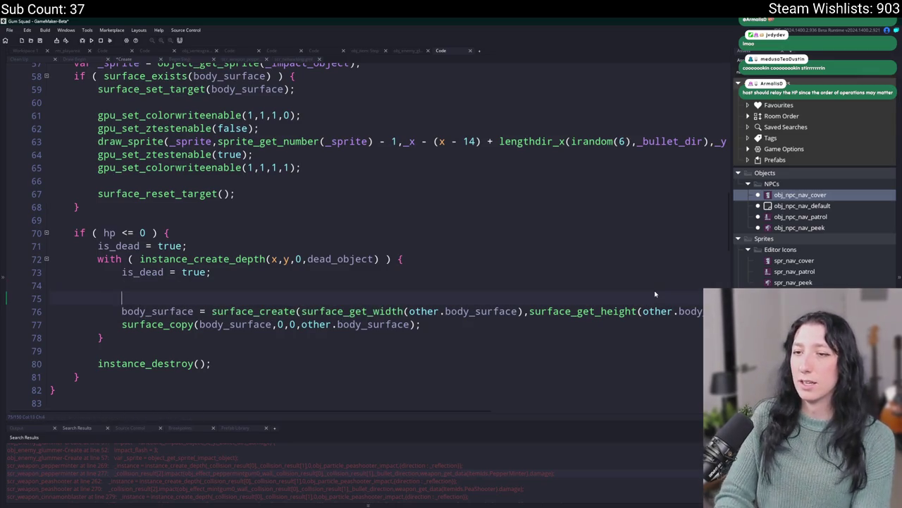
type("instance_cha")
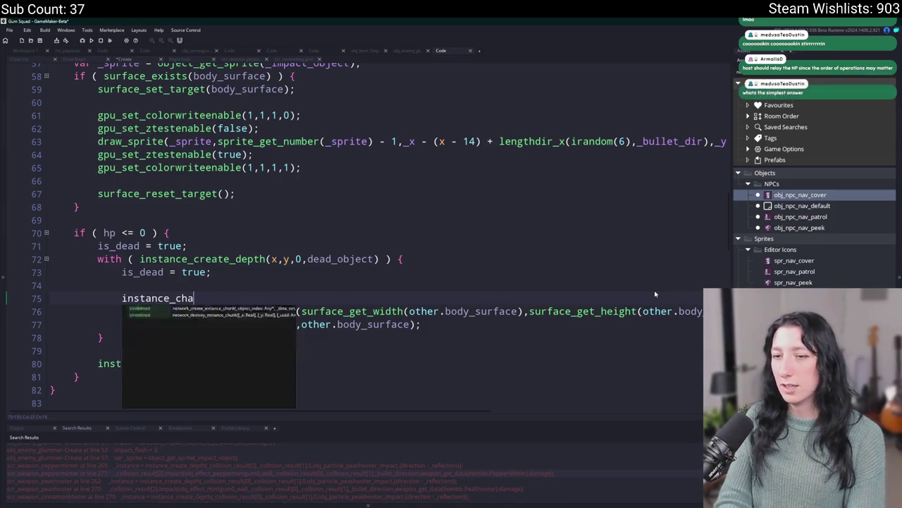
type("nge(")
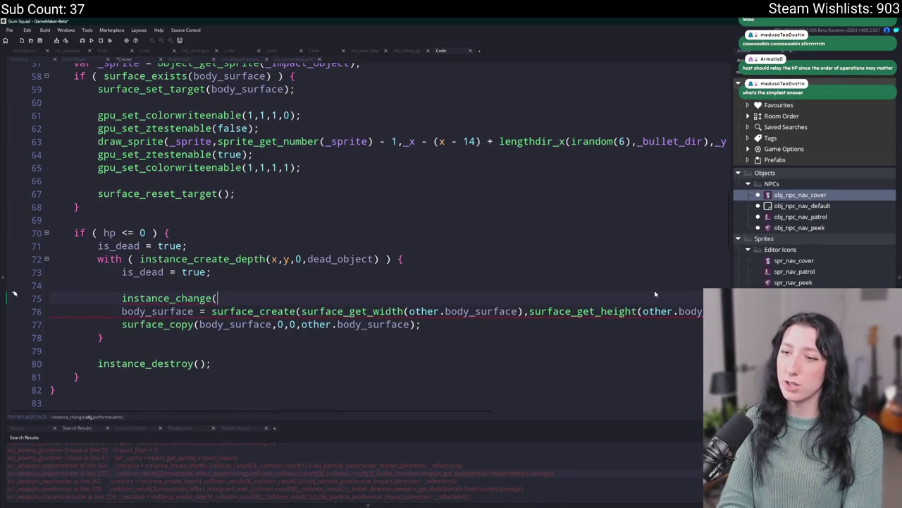
mouse_move(171, 299)
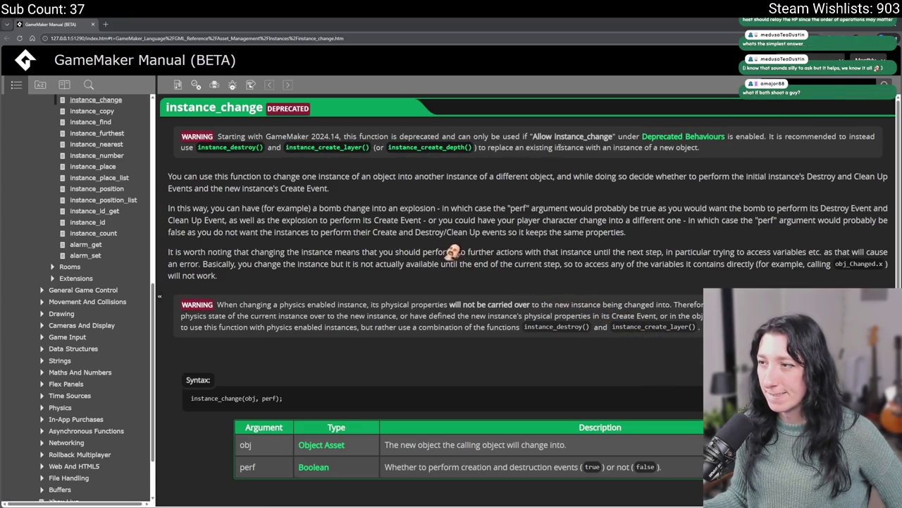
Step: Scroll the deprecated instance_change manual page down to its syntax, then switch back to GameMaker
scroll(344, 314, "down", 1)
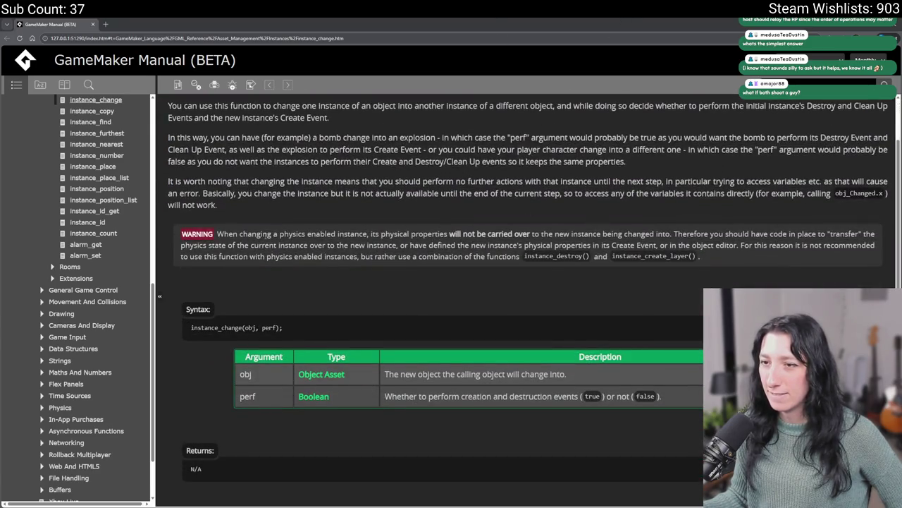
key("alt+Tab")
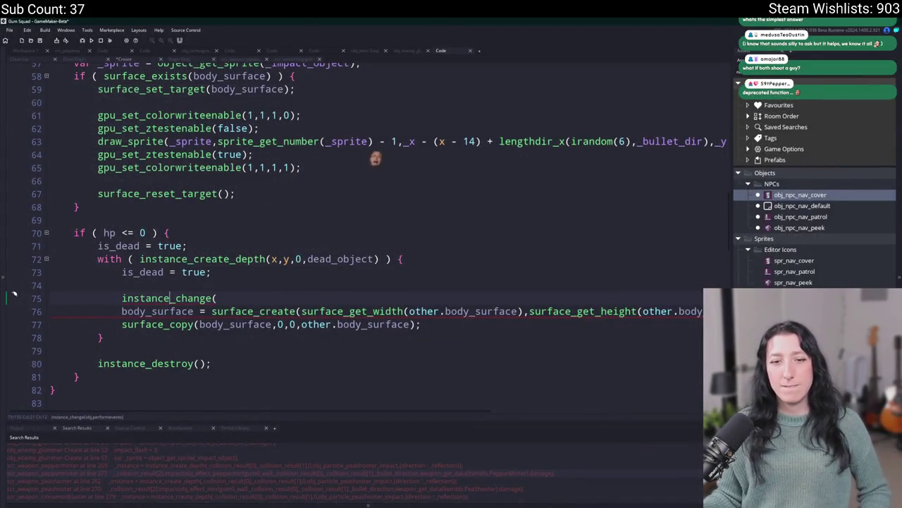
Step: Erase instance_change( on line 75 and paste back the network_create_instance_chunk call
key("End")
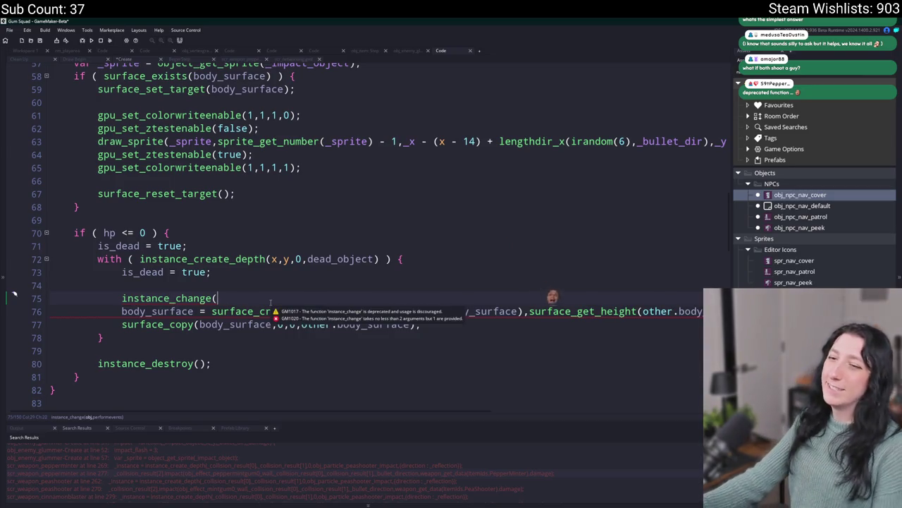
key("BackSpace")
key("BackSpace")
key("BackSpace")
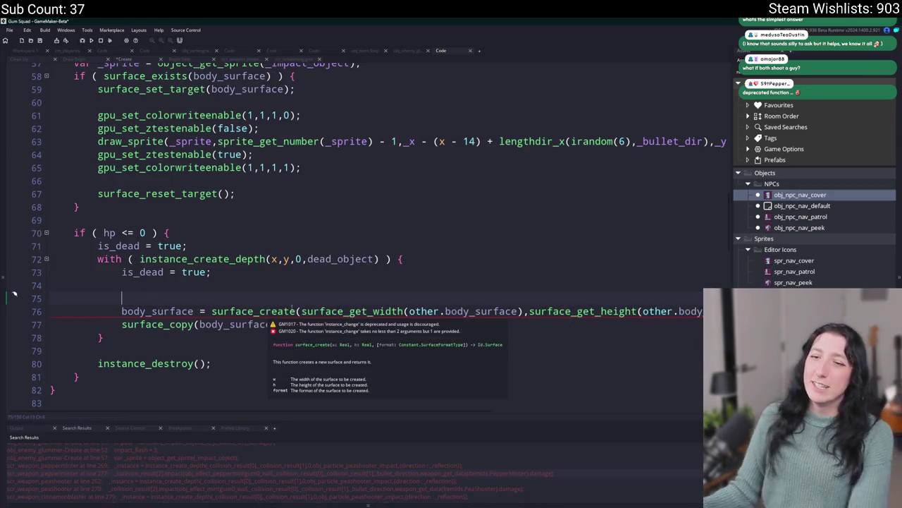
key("ctrl+v")
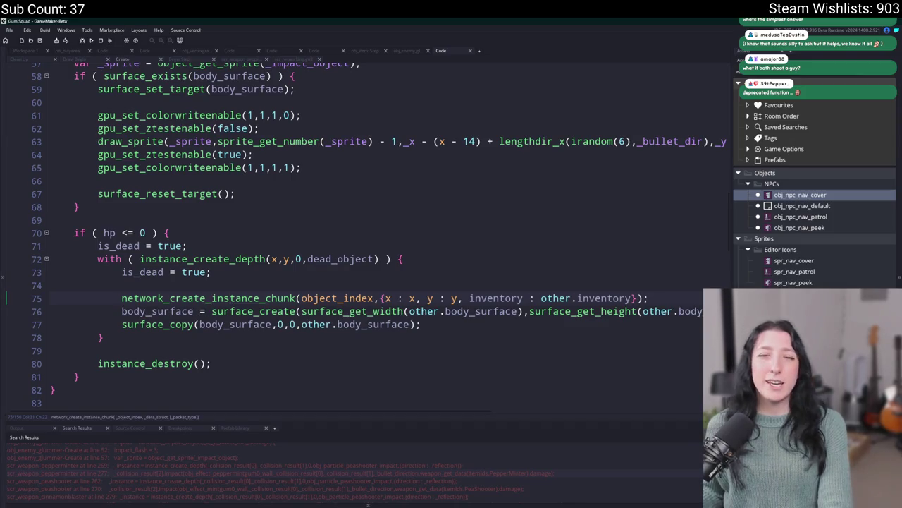
type("6")
key("BackSpace")
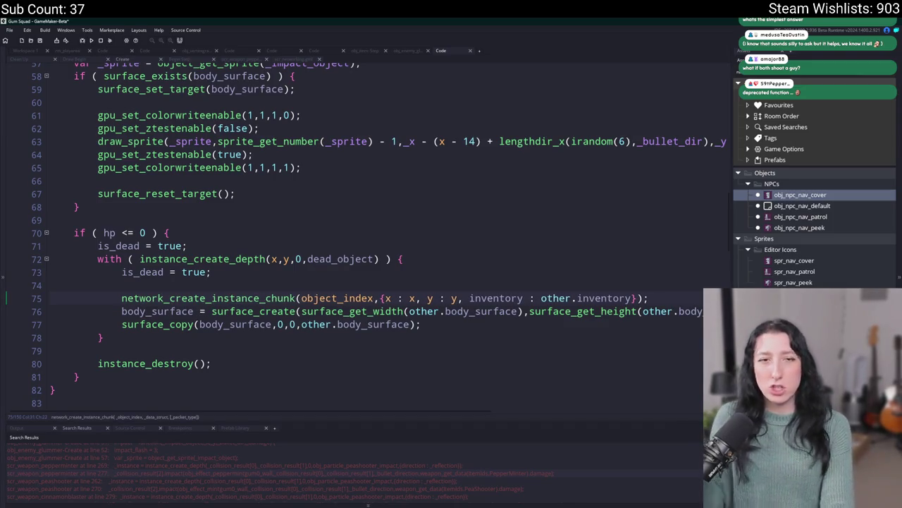
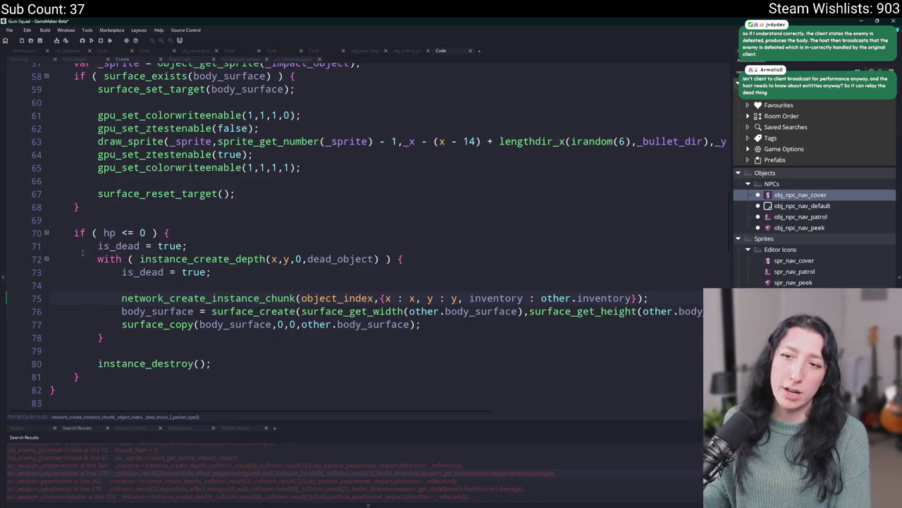
Step: Jump from the death check to the network_update_npc definition in scr_networking
left_click(109, 233)
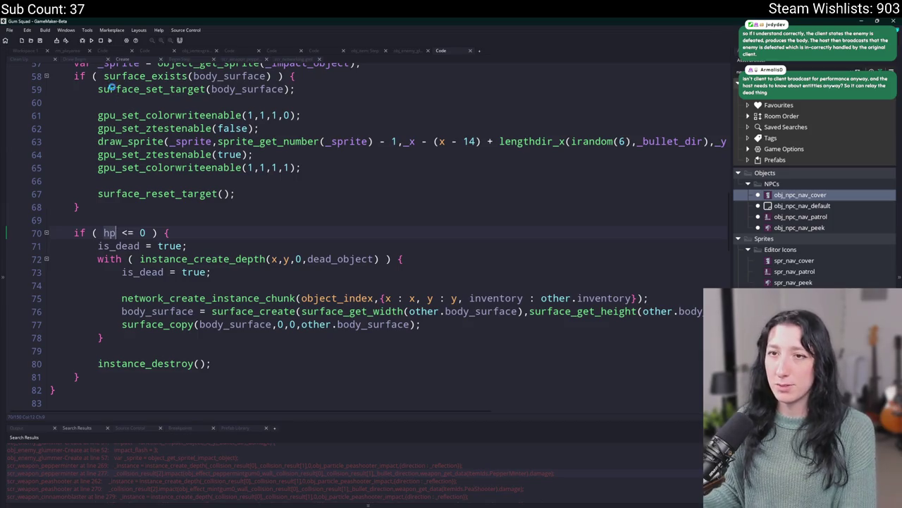
left_click(51, 61)
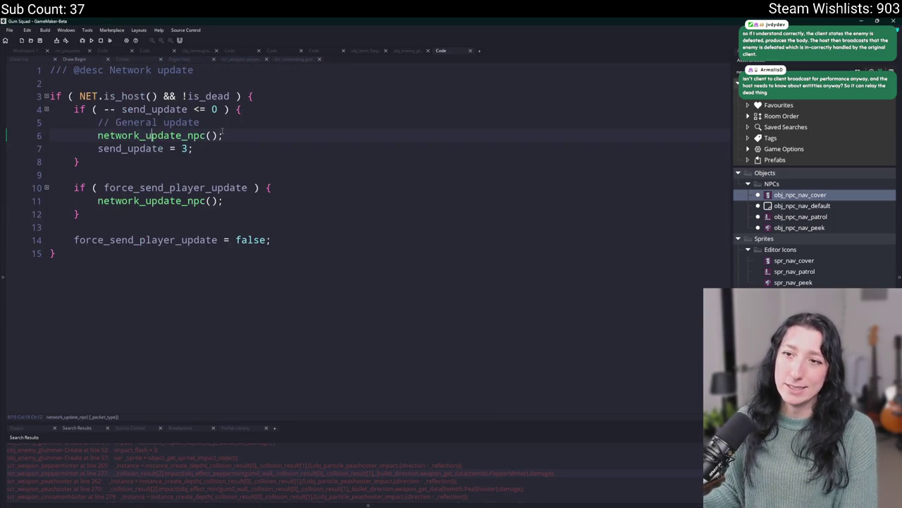
middle_click(157, 135)
scroll(380, 340, "down", 2)
left_click(380, 340)
key("ctrl+d")
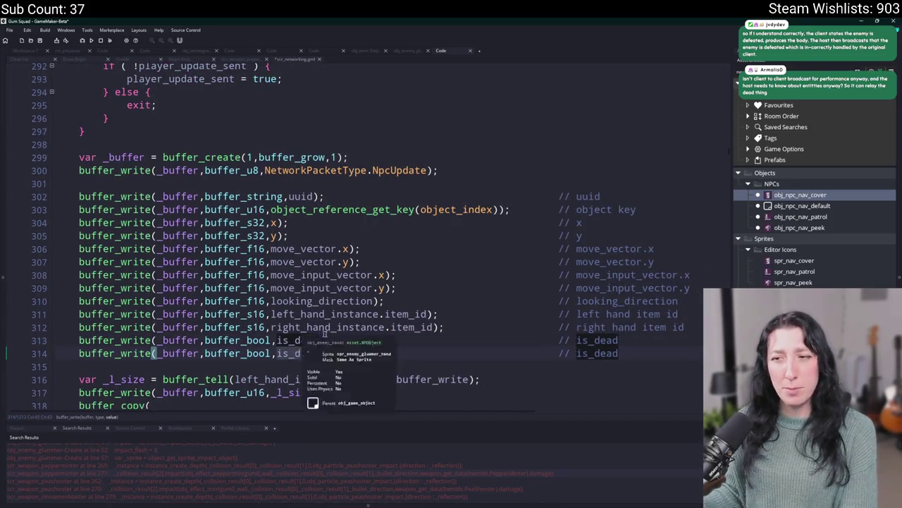
key("ctrl+z")
Step: Duplicate the x write line and change it to write hp as buffer_f16
left_click(584, 223)
key("ctrl+d")
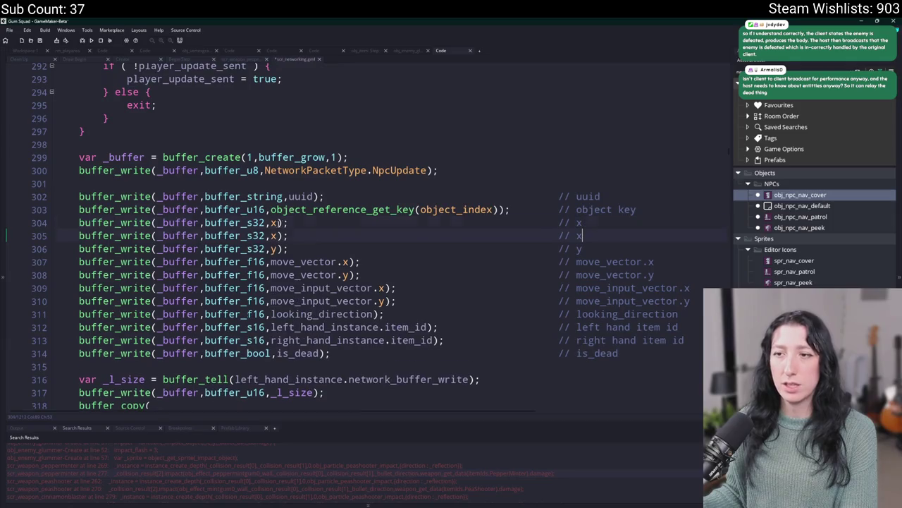
left_click(248, 223)
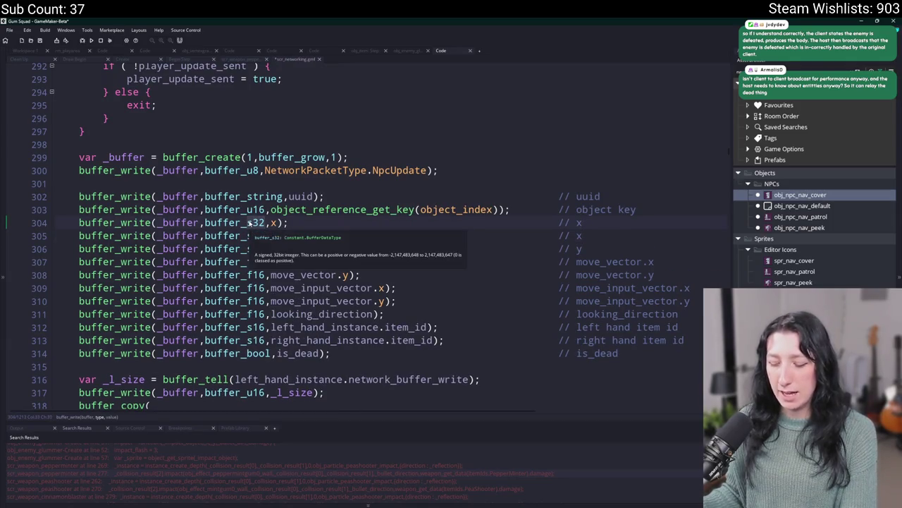
key("Delete")
key("Delete")
key("Delete")
type("u16")
key("Left")
key("Left")
key("BackSpace")
type("f")
double_click(273, 222)
type("hp")
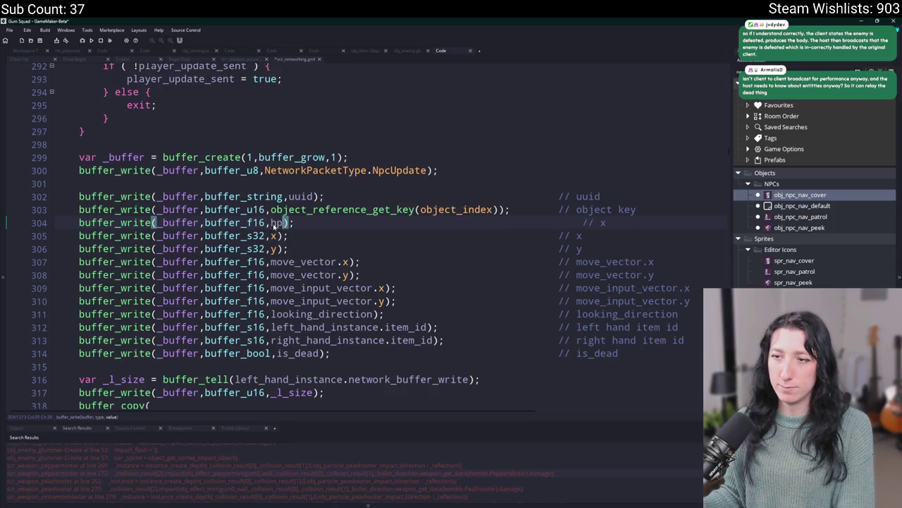
Step: Rename the new line's comment to // hp and move the line below is_dead
left_click(583, 223)
key("BackSpace")
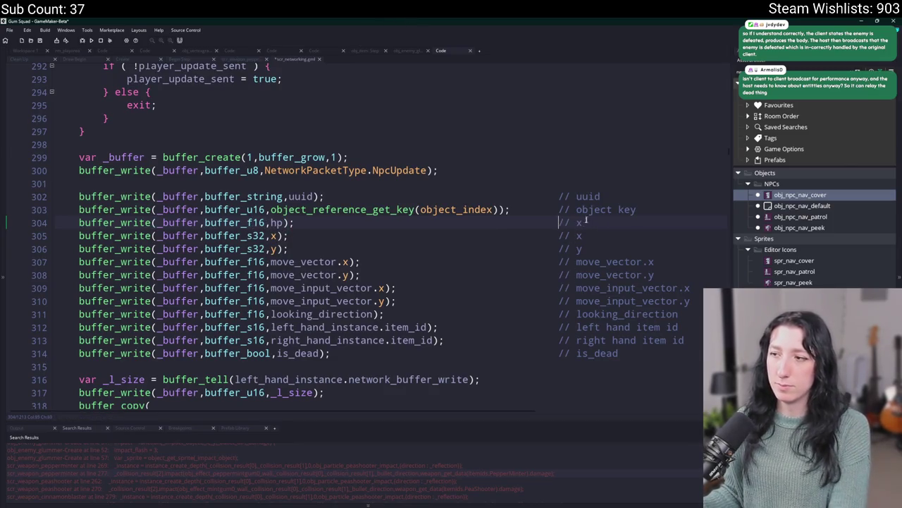
double_click(588, 221)
type("hp")
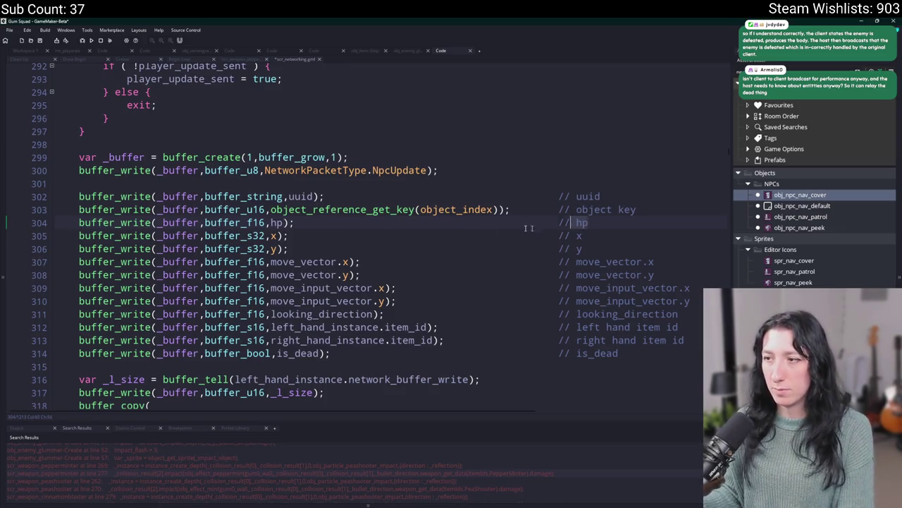
left_click(662, 209)
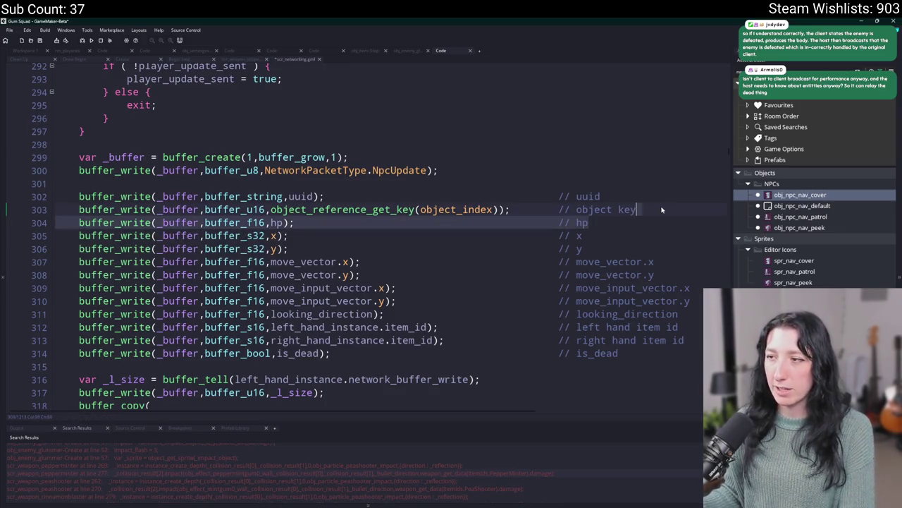
key("ctrl+x")
left_click(497, 353)
key("ctrl+v")
Step: Select the NpcUpdate packet type name and search the script for it
scroll(497, 257, "down", 2)
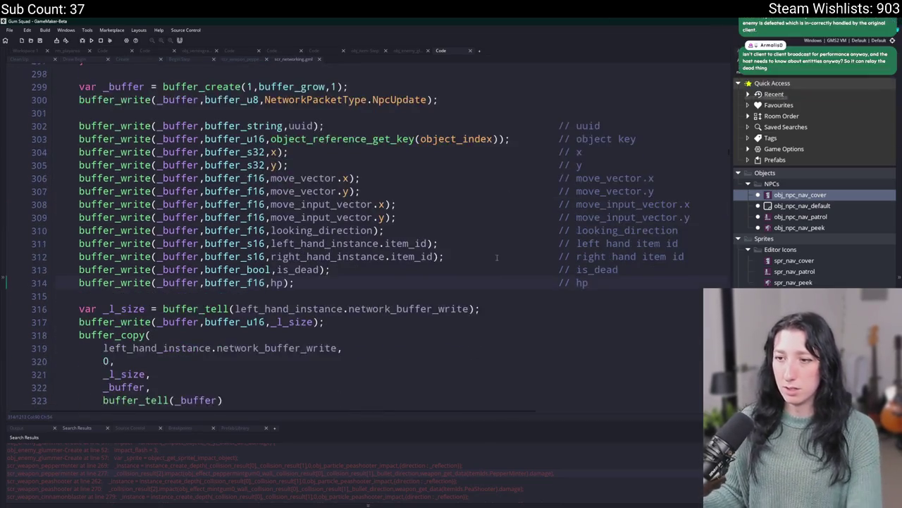
scroll(467, 258, "up", 2)
left_click(397, 128)
double_click(397, 128)
key("ctrl+f")
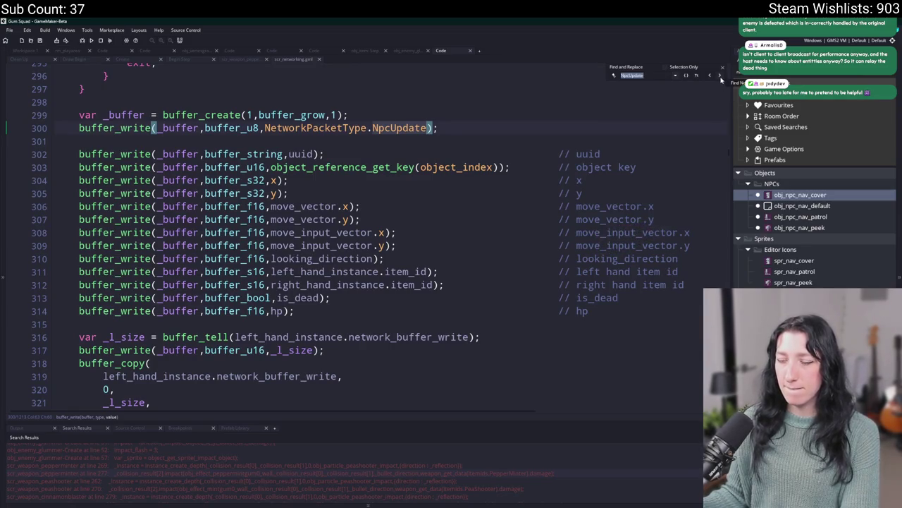
Step: Go to the NpcUpdate packet handler and duplicate its is_dead read line
left_click(720, 79)
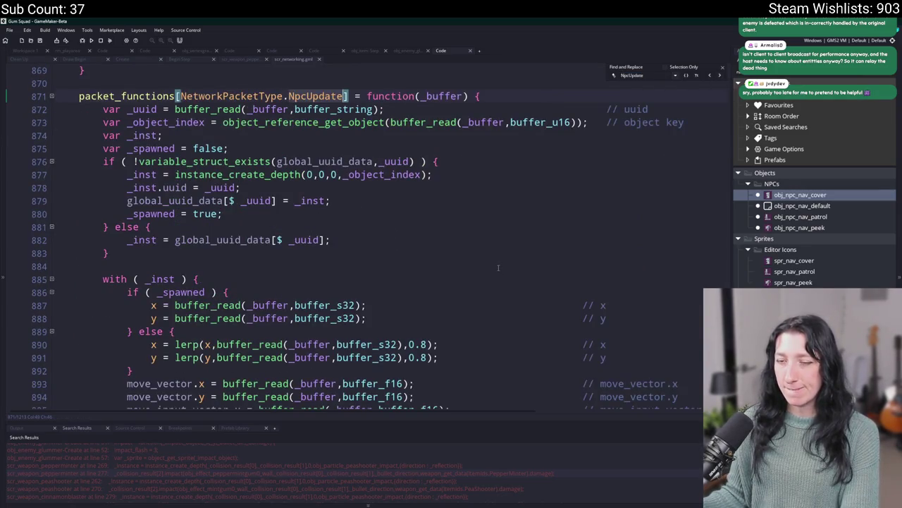
scroll(490, 315, "down", 5)
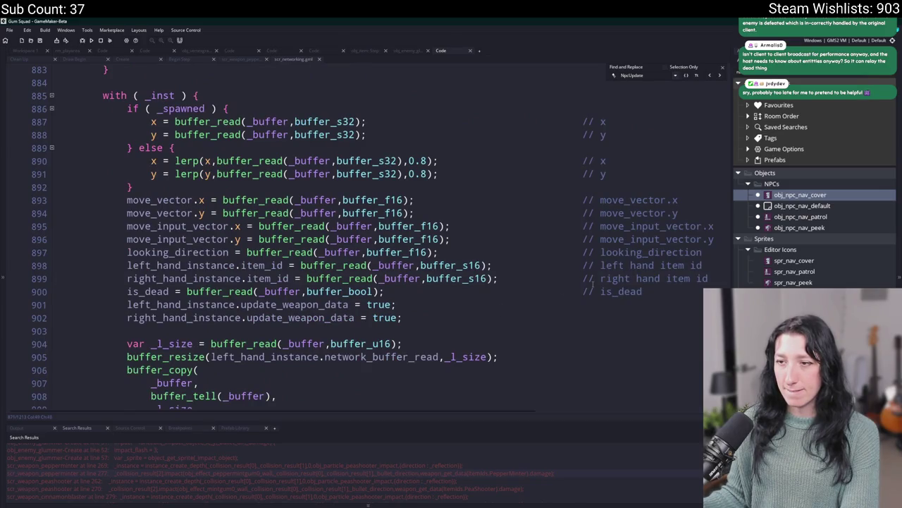
key("ctrl+d")
key("ctrl+v")
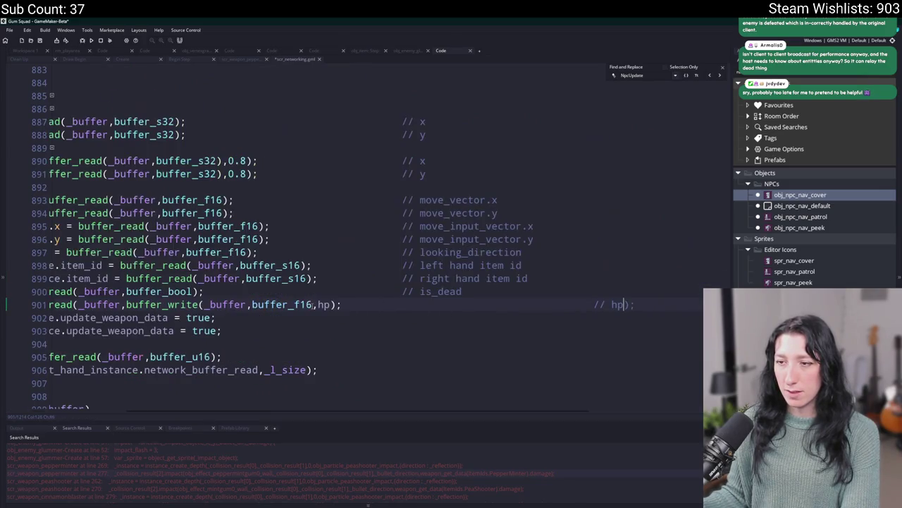
key("ctrl+z")
scroll(313, 306, "down", 6)
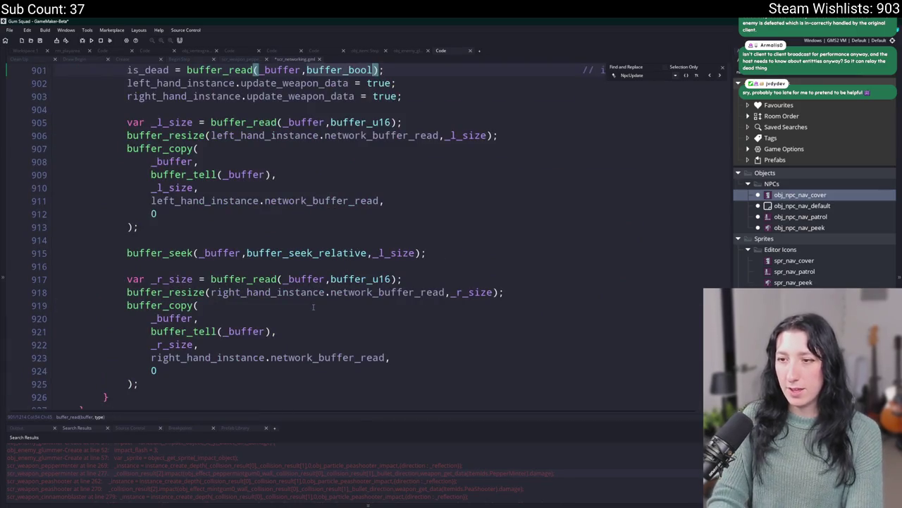
scroll(313, 306, "up", 2)
Step: Change the copied read line's buffer type from bool to buffer_f16
left_click(372, 124)
key("BackSpace")
key("BackSpace")
key("BackSpace")
type("f16")
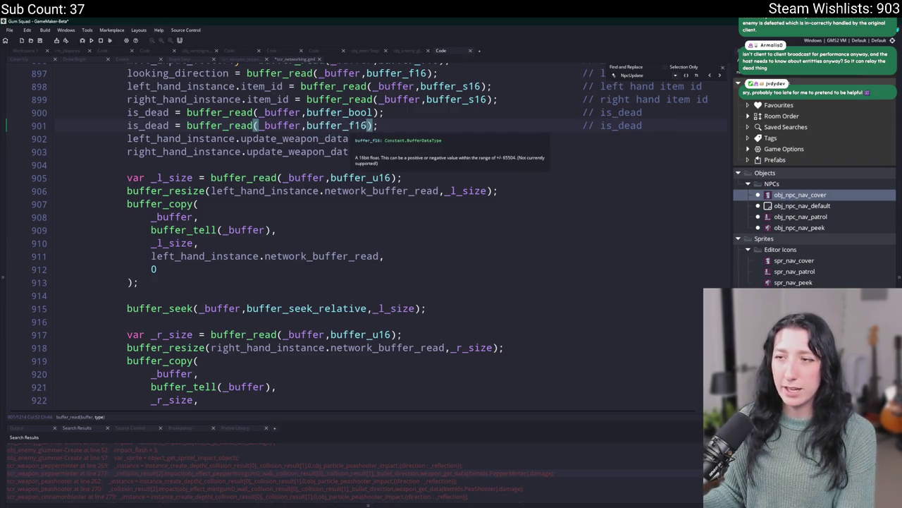
scroll(332, 164, "up", 2)
left_click(370, 168)
key("F1")
key("alt+Tab")
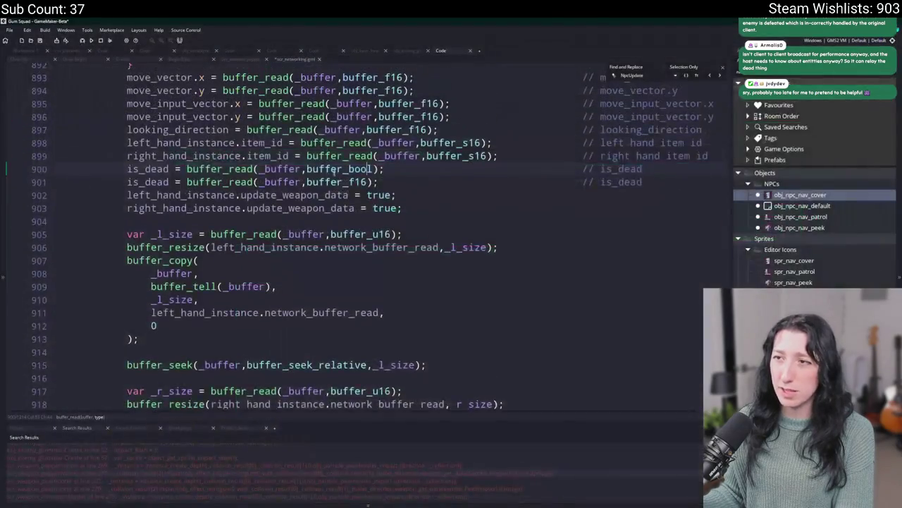
scroll(332, 167, "up", 1)
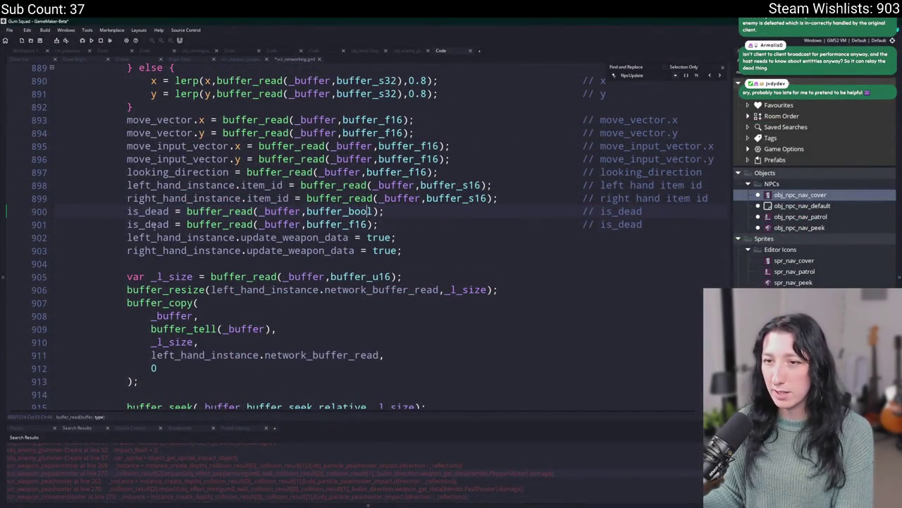
Step: Rename the copied line's variable and comment from is_dead to hp
double_click(156, 224)
type("hp")
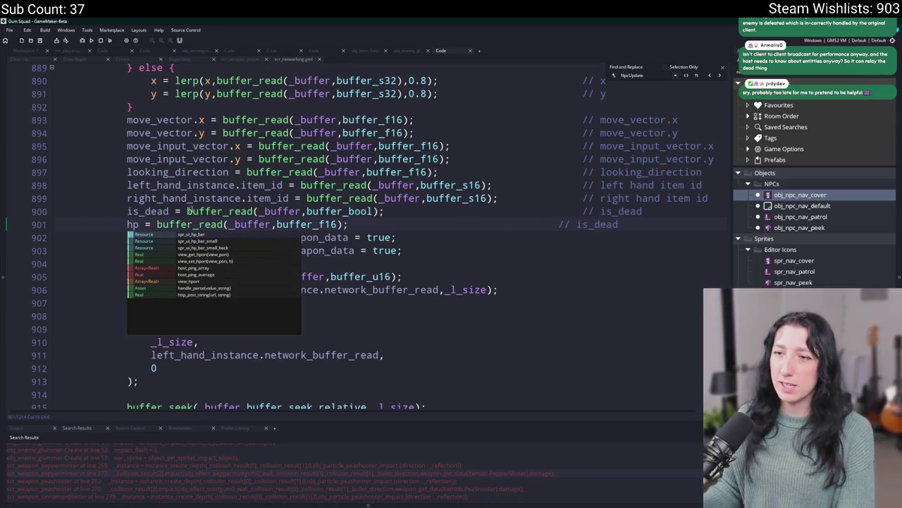
key("Escape")
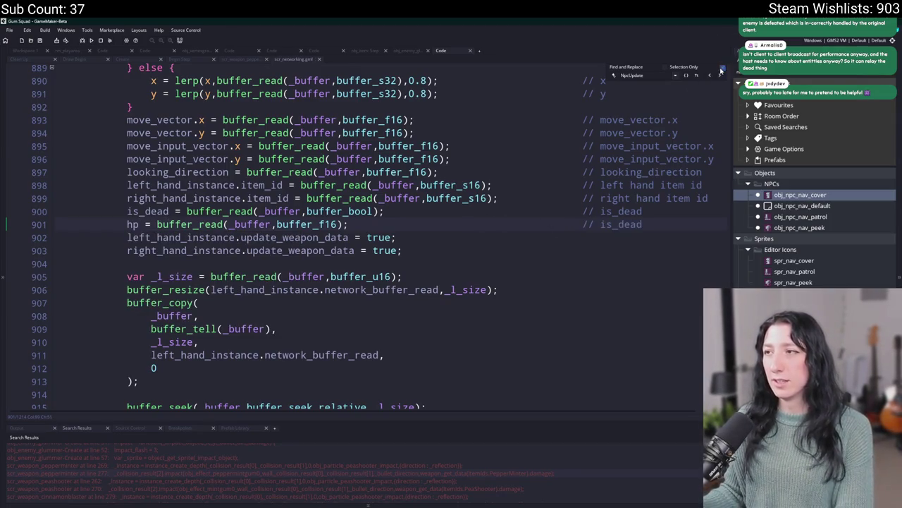
double_click(621, 224)
type("hp")
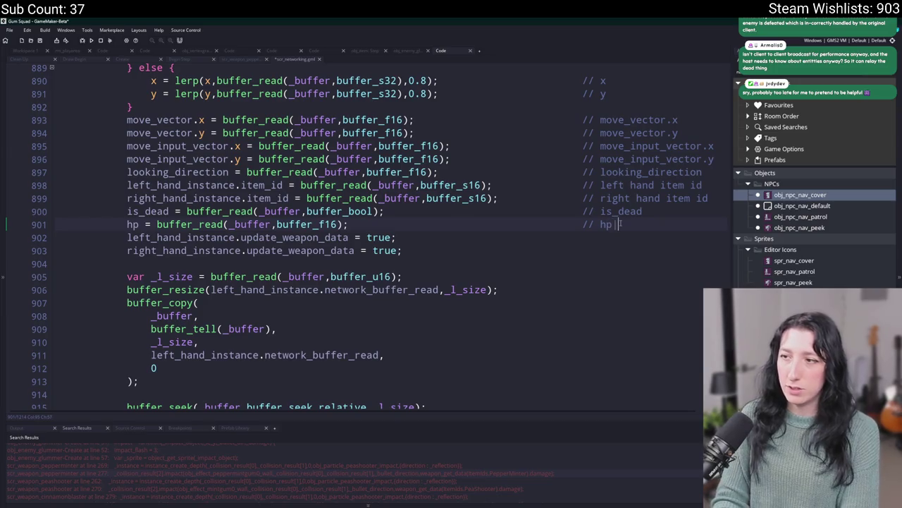
scroll(619, 224, "up", 3)
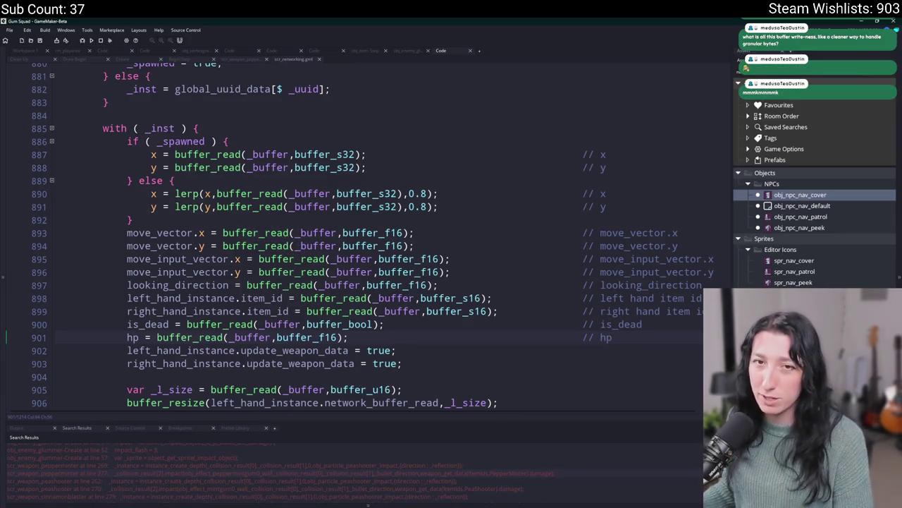
scroll(565, 292, "down", 1)
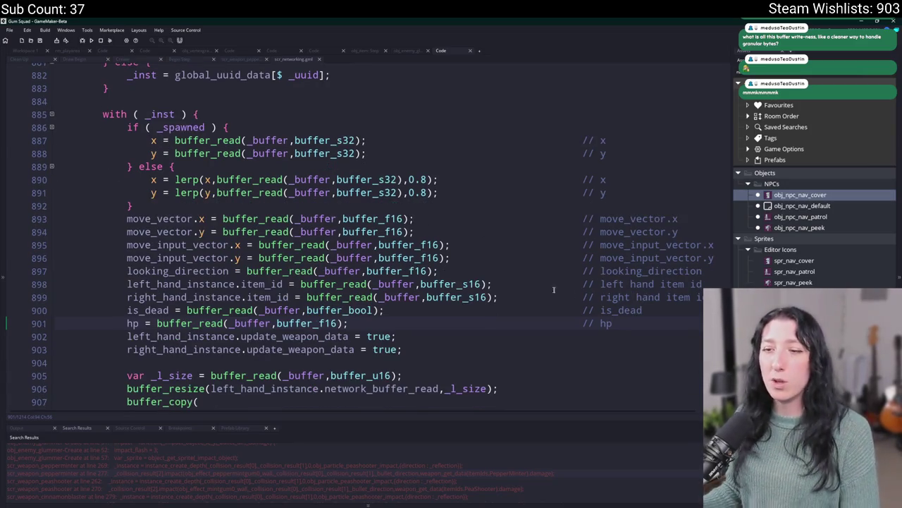
double_click(127, 323)
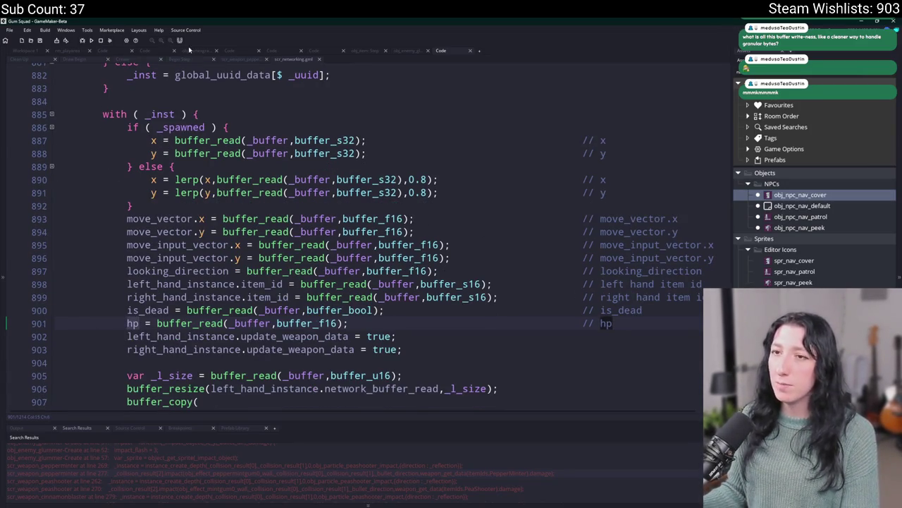
left_click(120, 60)
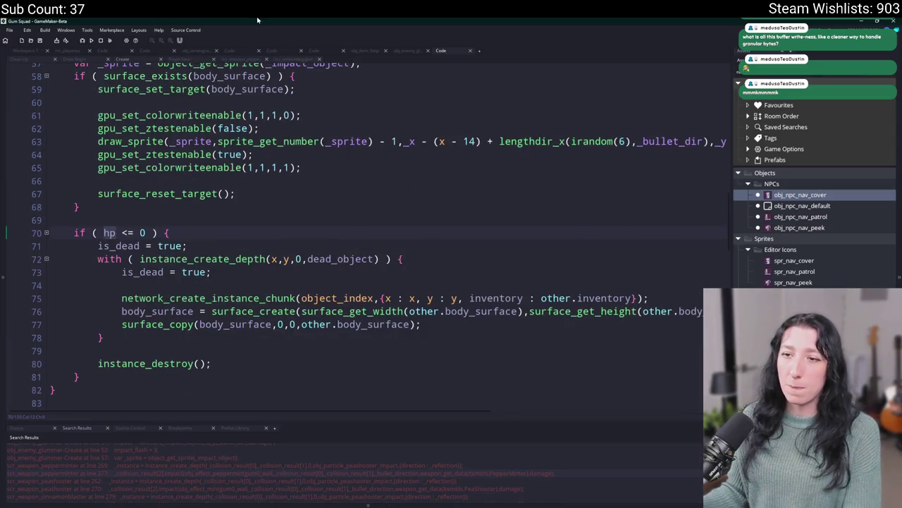
scroll(190, 144, "up", 5)
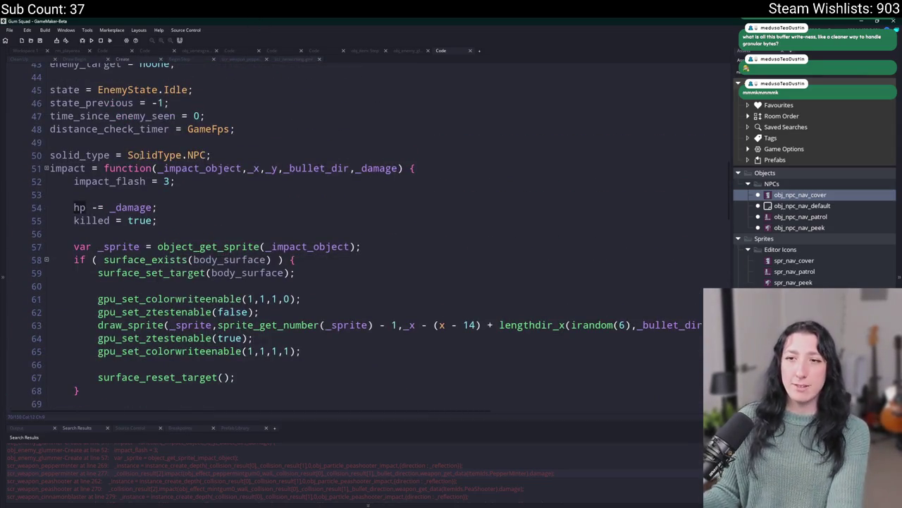
left_click(423, 168)
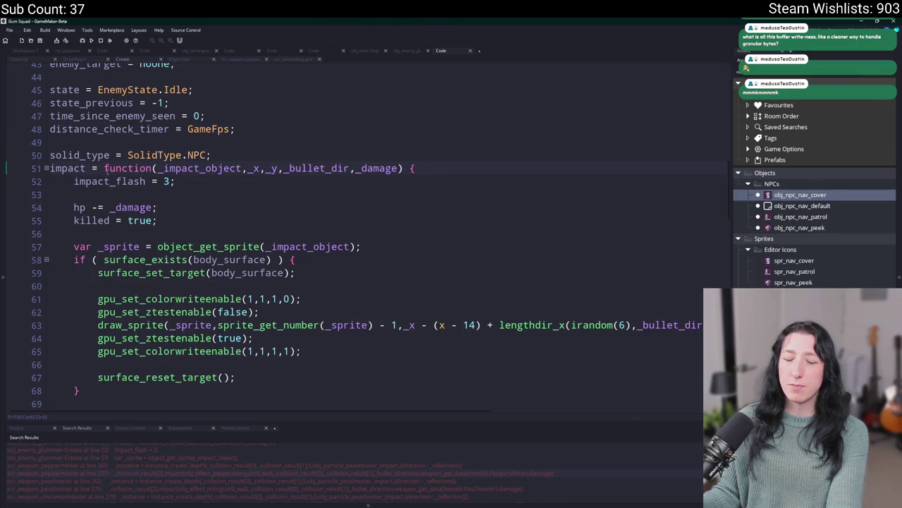
left_click(231, 186)
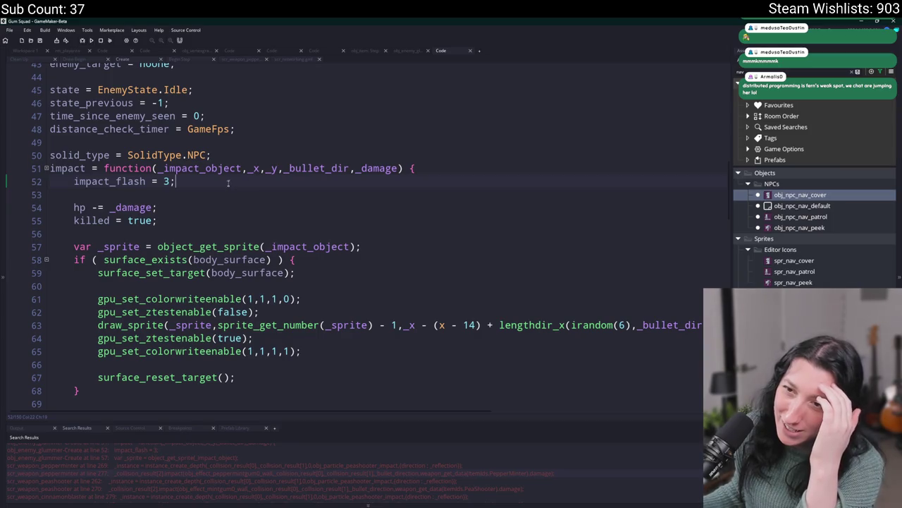
scroll(227, 184, "down", 5)
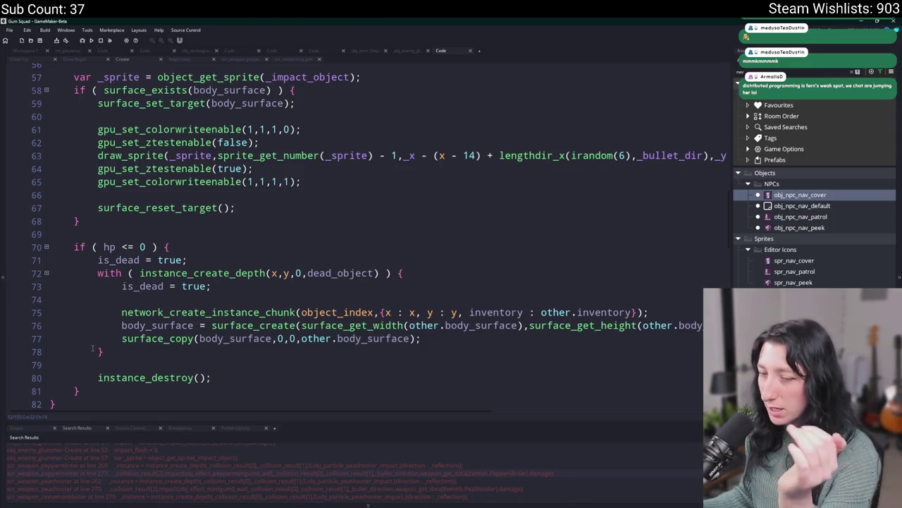
left_click(402, 285)
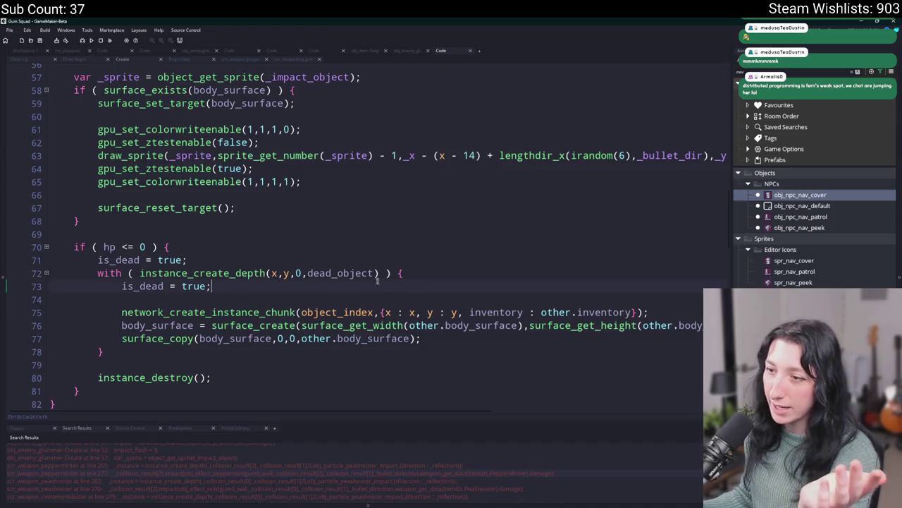
left_click(401, 297)
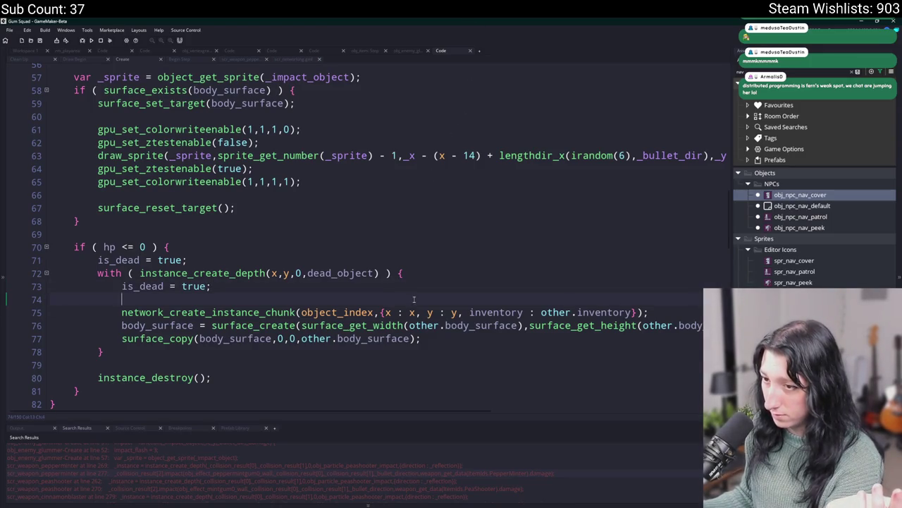
left_click(379, 312)
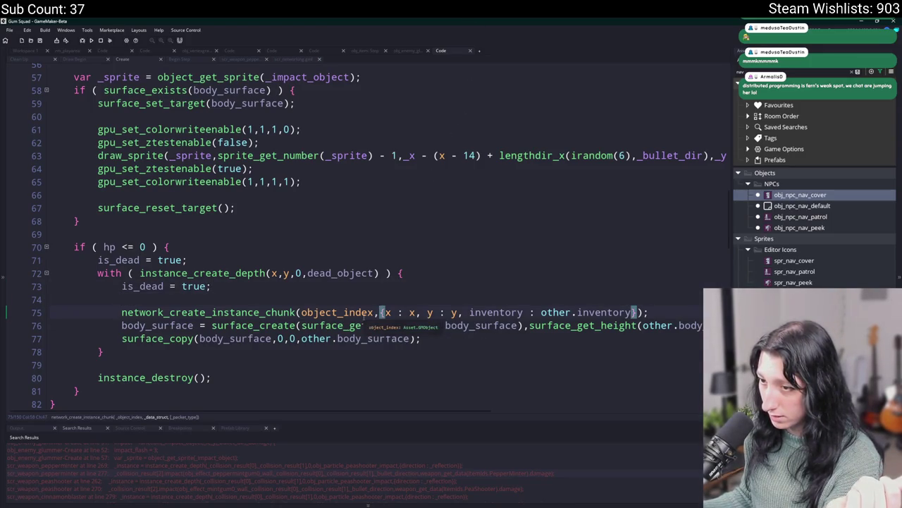
left_click(364, 313)
left_click(382, 312)
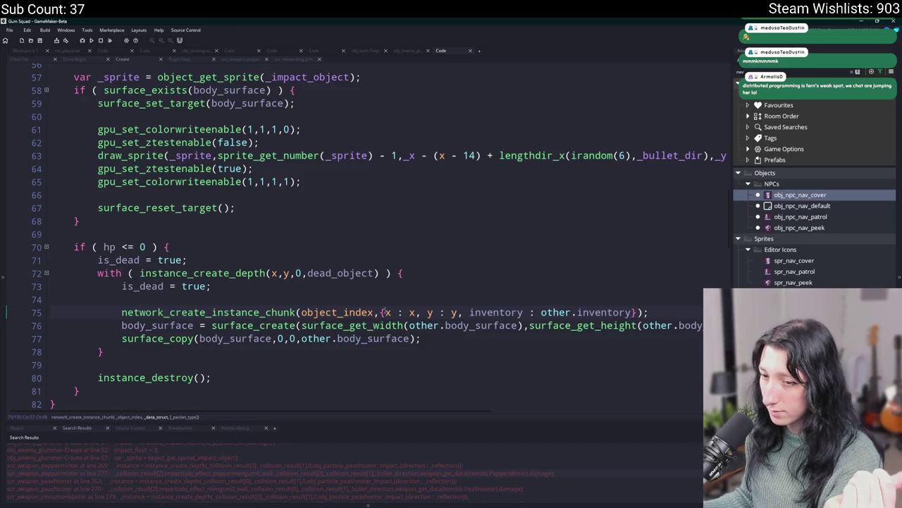
left_click(254, 311)
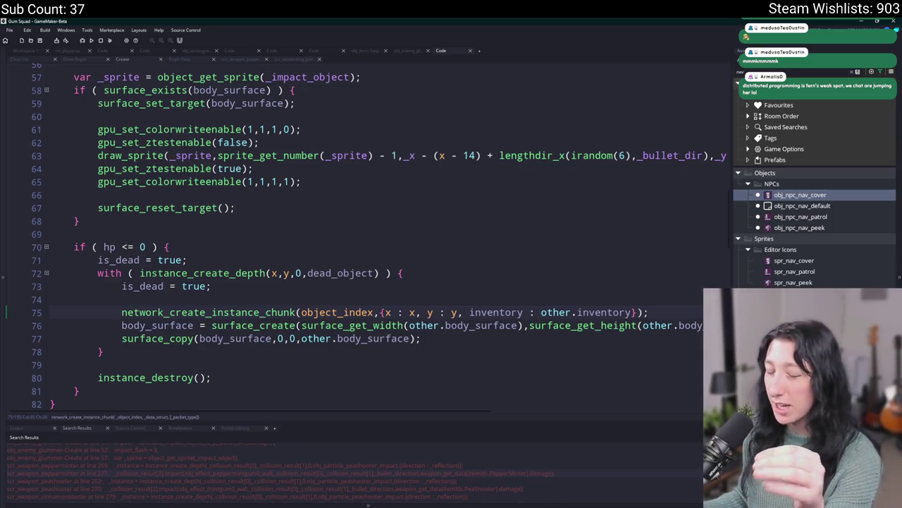
left_click(267, 286)
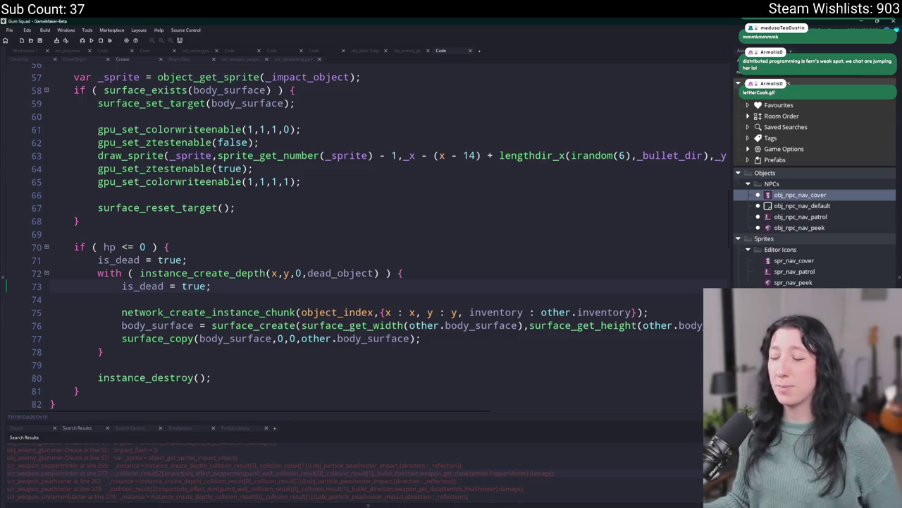
scroll(240, 212, "up", 4)
scroll(239, 212, "down", 4)
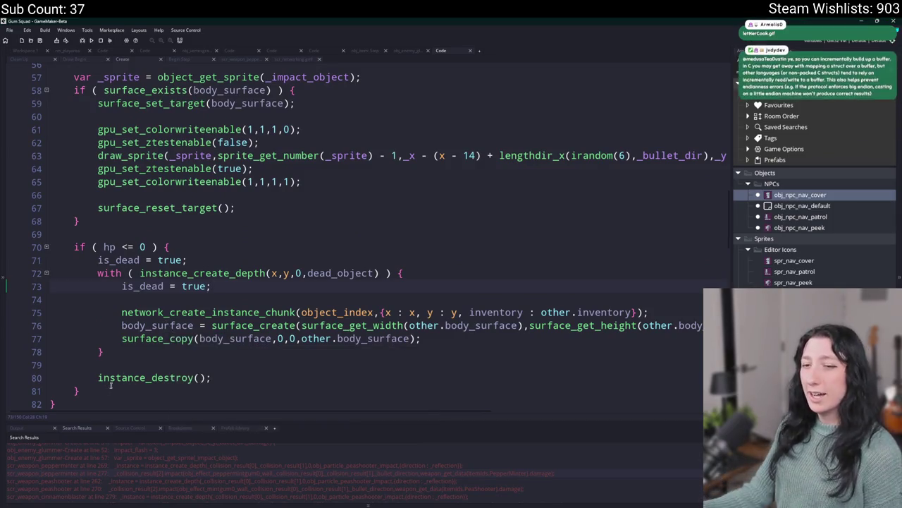
left_click(76, 391)
Step: Comment out the hp <= 0 death block on lines 70–81
left_click(70, 246)
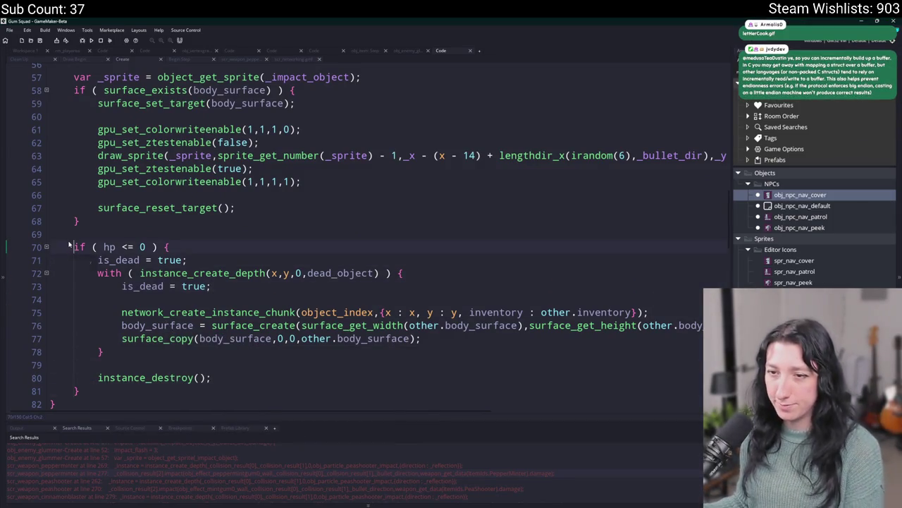
left_click(76, 391, "shift")
key("ctrl+k")
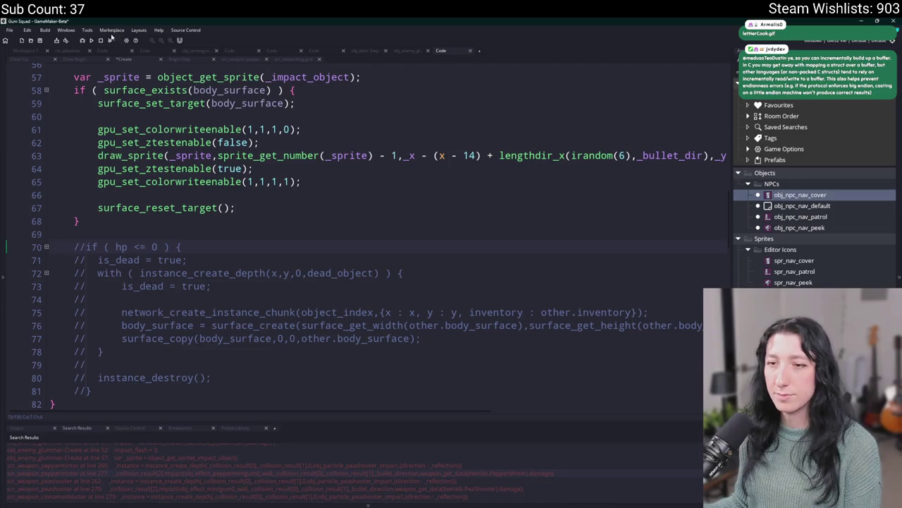
scroll(191, 105, "up", 3)
Step: Search the whole project for every use of killed
left_click(141, 150)
left_click(99, 149)
double_click(99, 150)
scroll(97, 231, "down", 2)
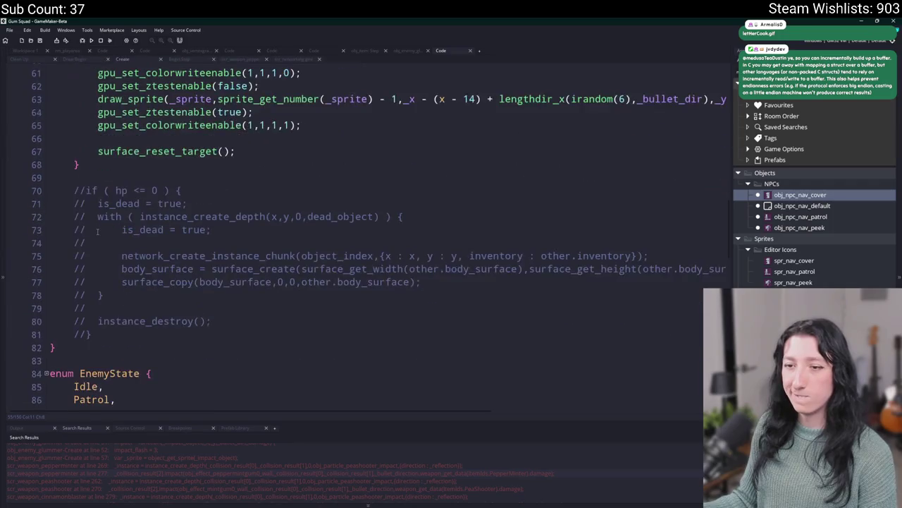
key("ctrl+shift+f")
key("Return")
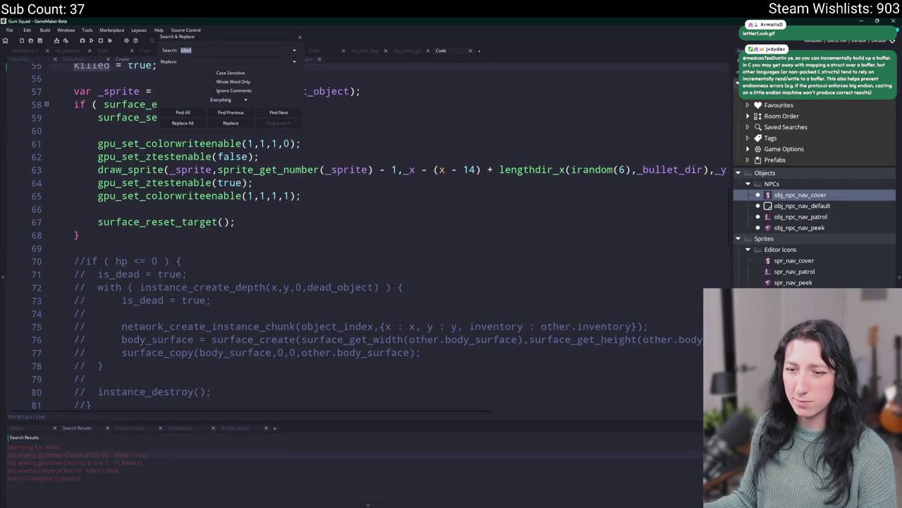
Step: Open the Destroy event's use of killed, then glance at another enemy event
double_click(135, 463)
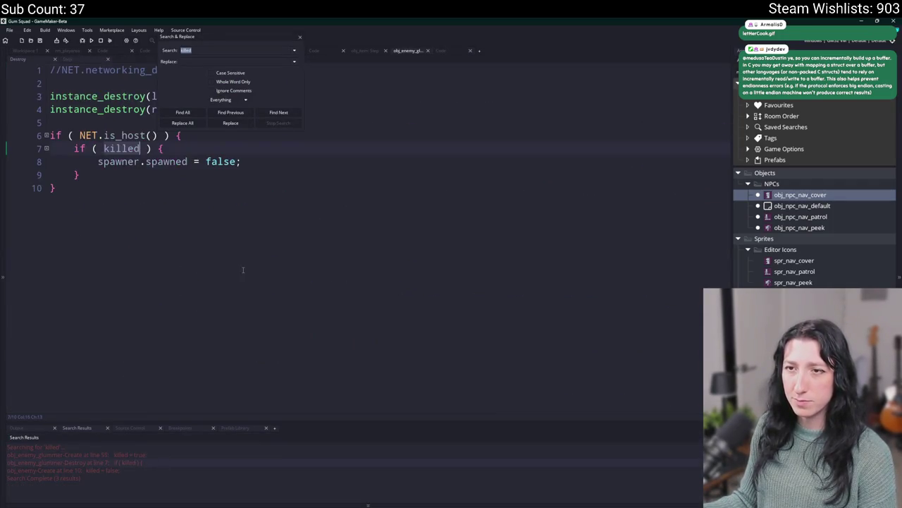
left_click(300, 36)
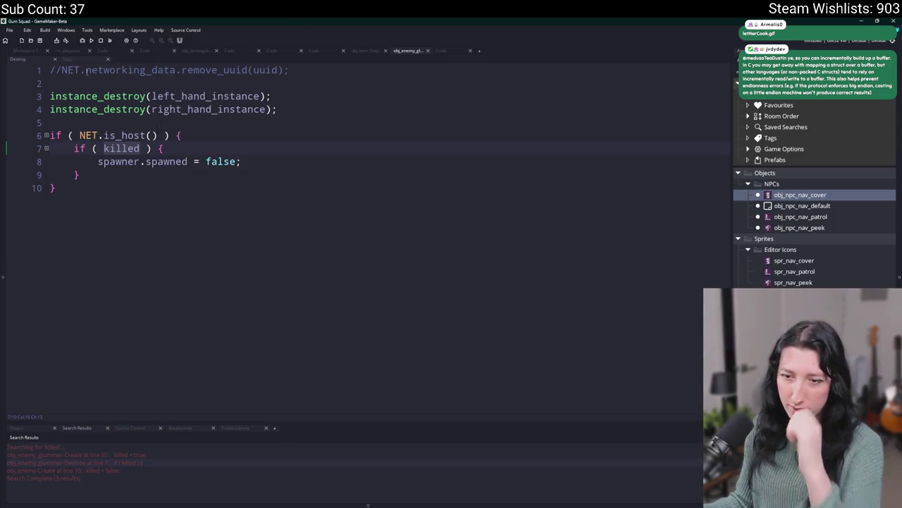
left_click(68, 59)
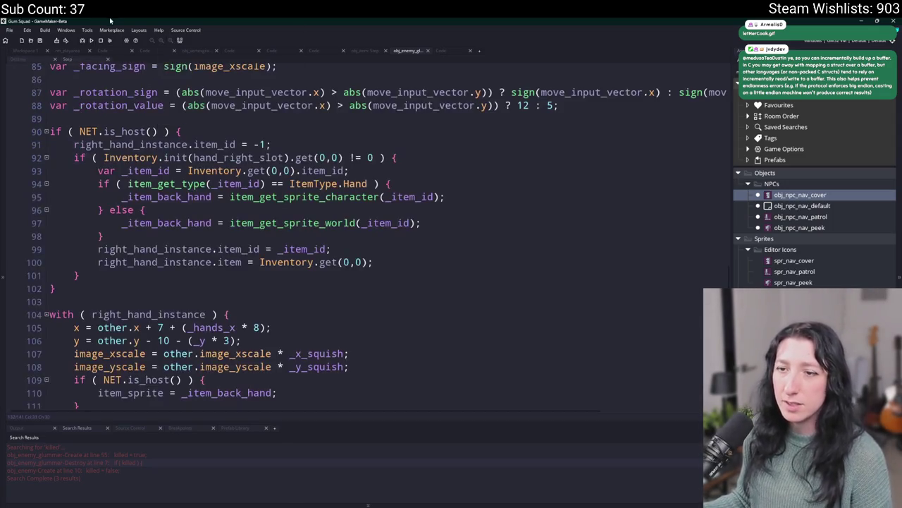
left_click(46, 60)
Step: Reopen the enemy's Create event and scroll down to the impact function
double_click(258, 114)
scroll(310, 180, "down", 1)
scroll(310, 180, "up", 3)
scroll(246, 279, "down", 1)
scroll(246, 279, "down", 1)
left_click(322, 184)
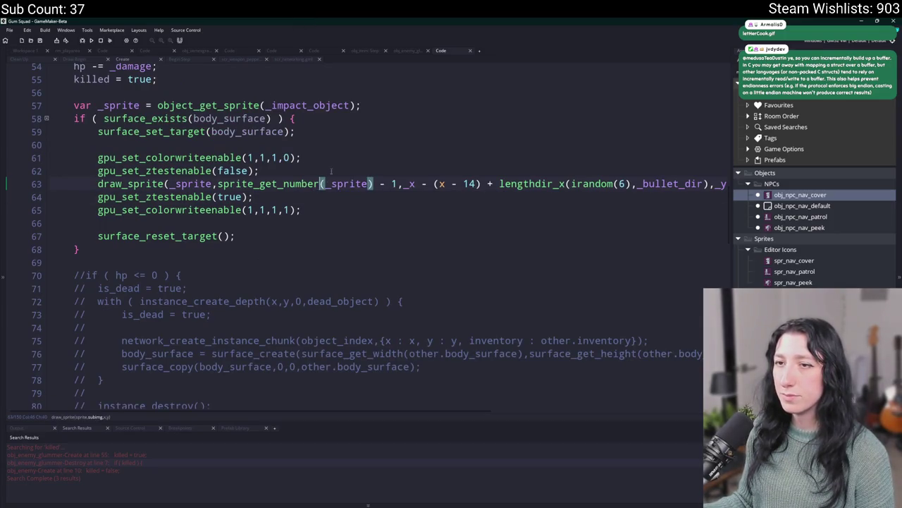
scroll(331, 171, "up", 1)
scroll(352, 183, "down", 1)
key("Down")
key("Down")
key("Down")
scroll(371, 198, "down", 1)
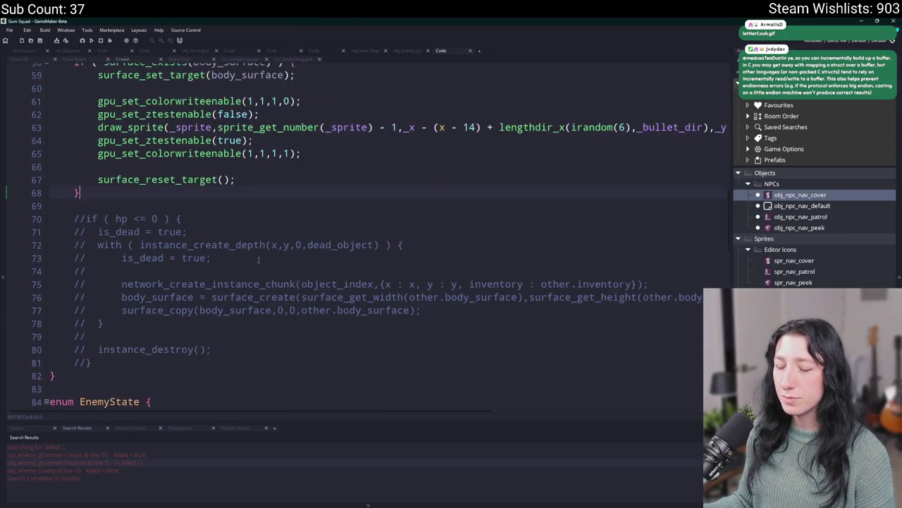
Step: Review the commented-out death block and the hp -= _damage line
left_click(86, 218)
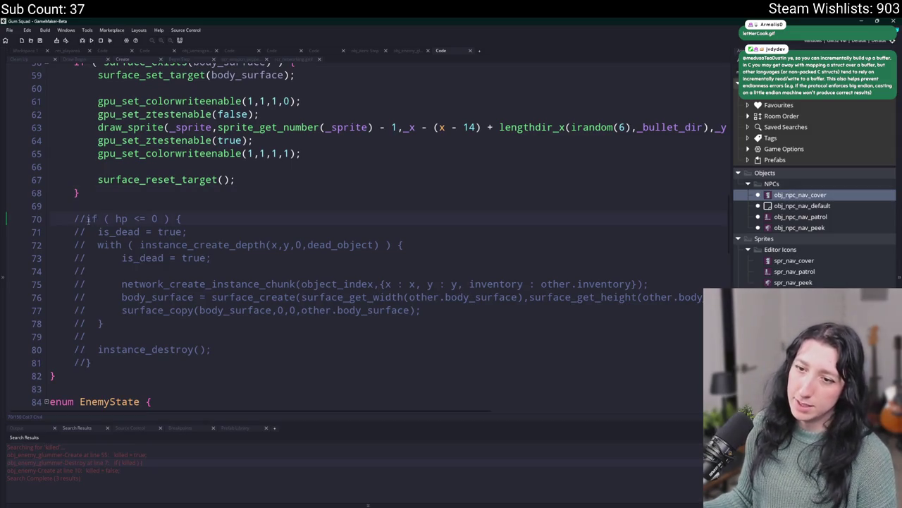
scroll(86, 216, "up", 2)
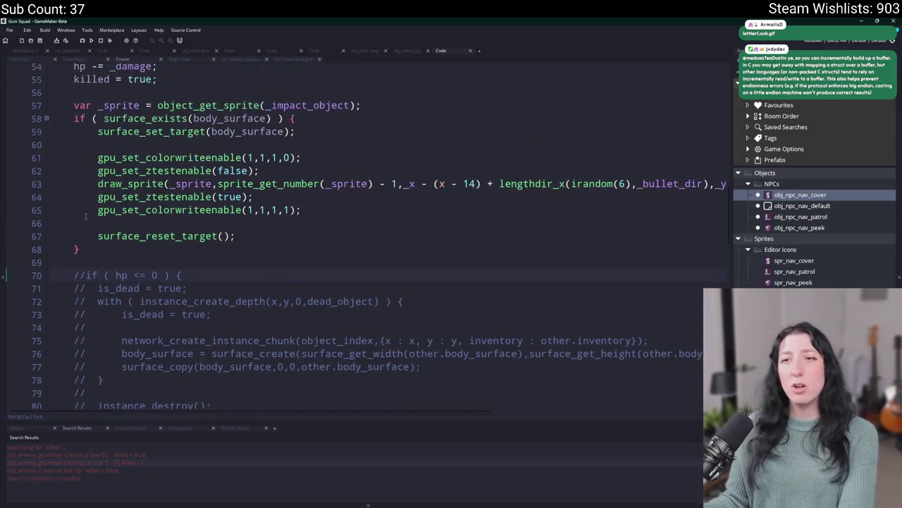
scroll(86, 216, "up", 4)
left_click(175, 163)
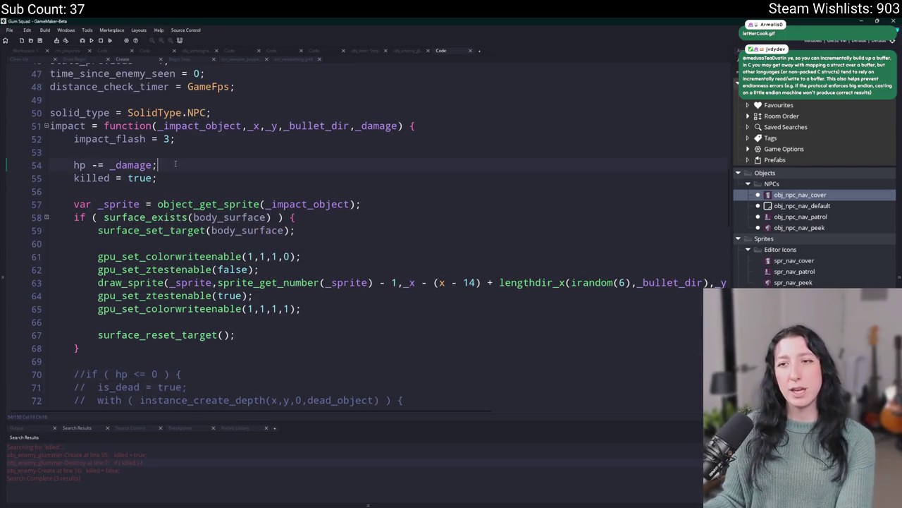
scroll(175, 164, "up", 1)
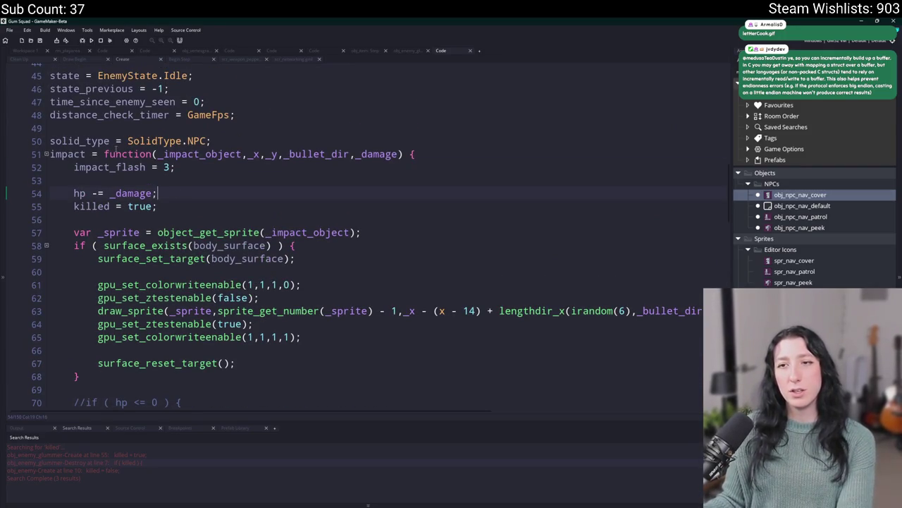
scroll(107, 149, "up", 1)
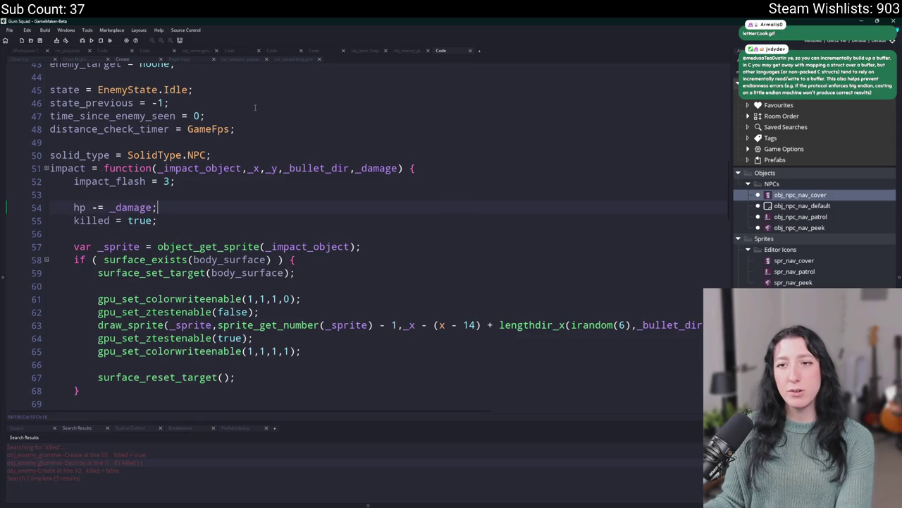
scroll(255, 107, "down", 3)
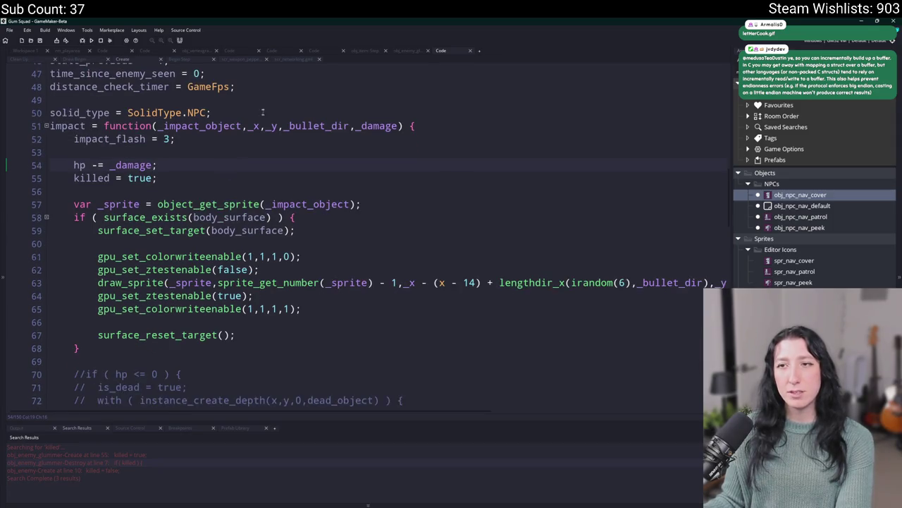
left_click(303, 61)
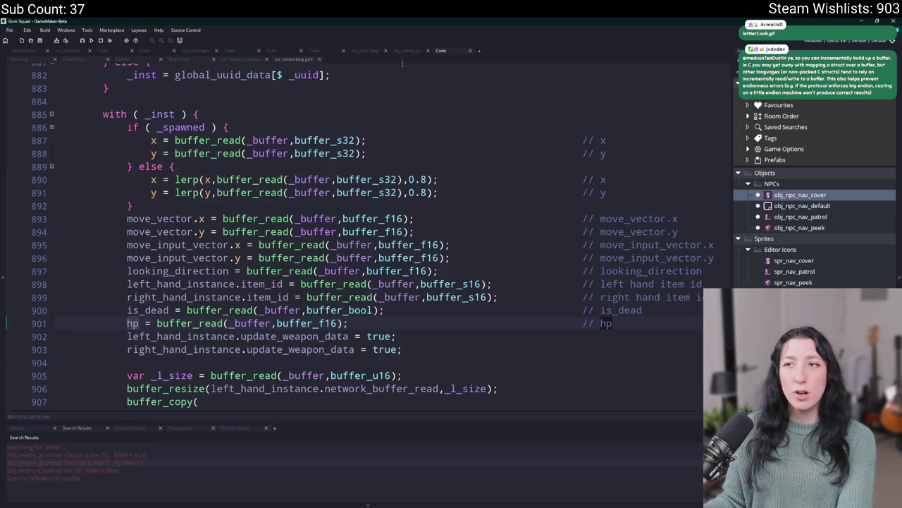
Step: Open scr_weapon_pepperminter through the asset search for 'minter'
key("ctrl+f")
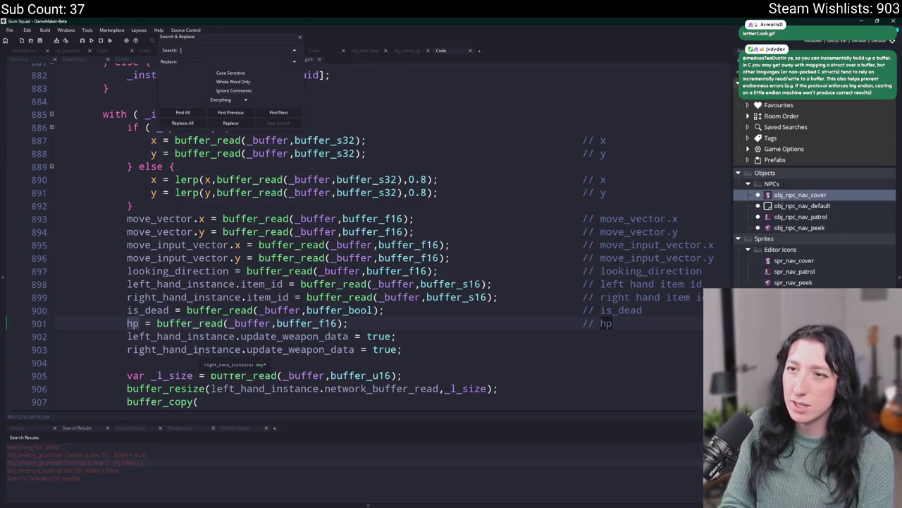
left_click(302, 37)
key("ctrl+t")
type("minter")
key("Down")
key("Return")
Step: Delete the 'if ( is_owner ) {' line and its closing brace, and unindent the impact call
scroll(466, 192, "down", 5)
scroll(466, 192, "down", 3)
left_click(266, 319)
left_click_drag(267, 319, 47, 319)
key("BackSpace")
key("BackSpace")
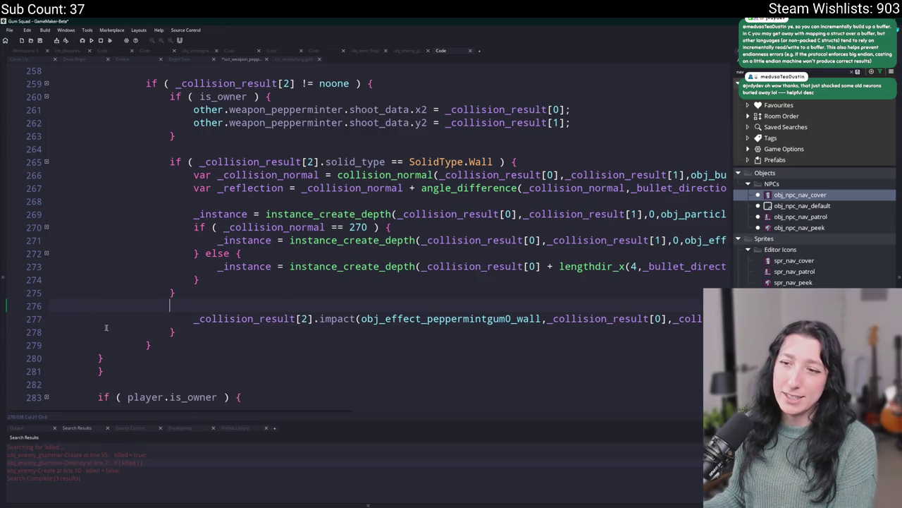
left_click_drag(175, 331, 46, 332)
key("BackSpace")
key("BackSpace")
left_click(174, 319)
key("shift+Tab")
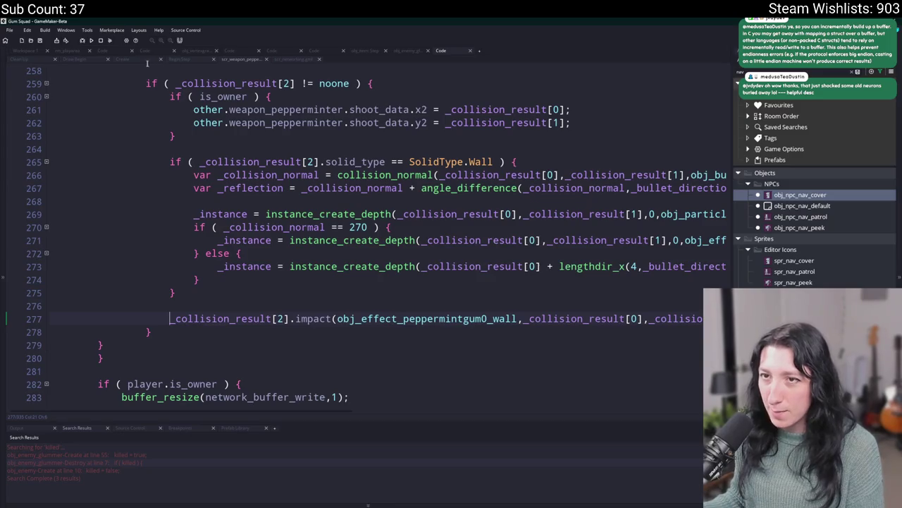
left_click(150, 62)
scroll(127, 151, "down", 2)
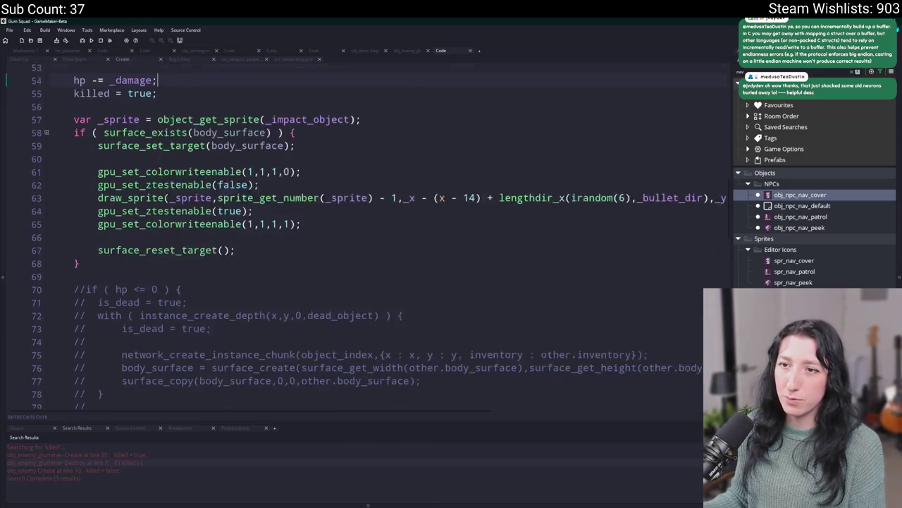
scroll(181, 178, "up", 2)
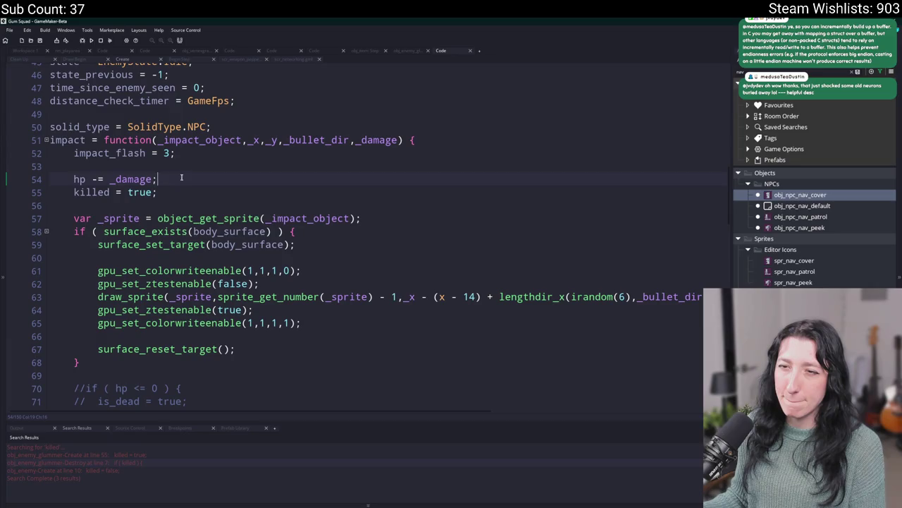
key("Up")
key("End")
key("Return")
type("if ( NET.i")
key("BackSpace")
type("NET.i")
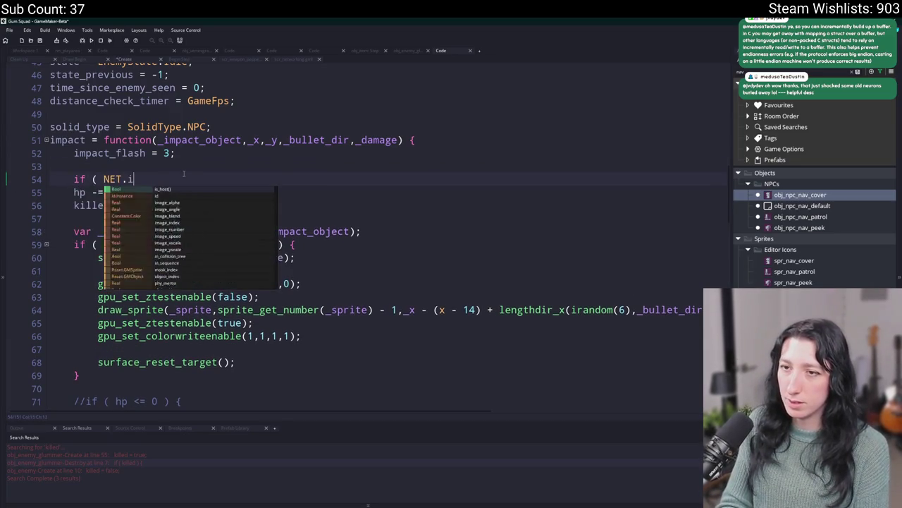
key("Return")
type(") ) {")
key("Down")
key("Return")
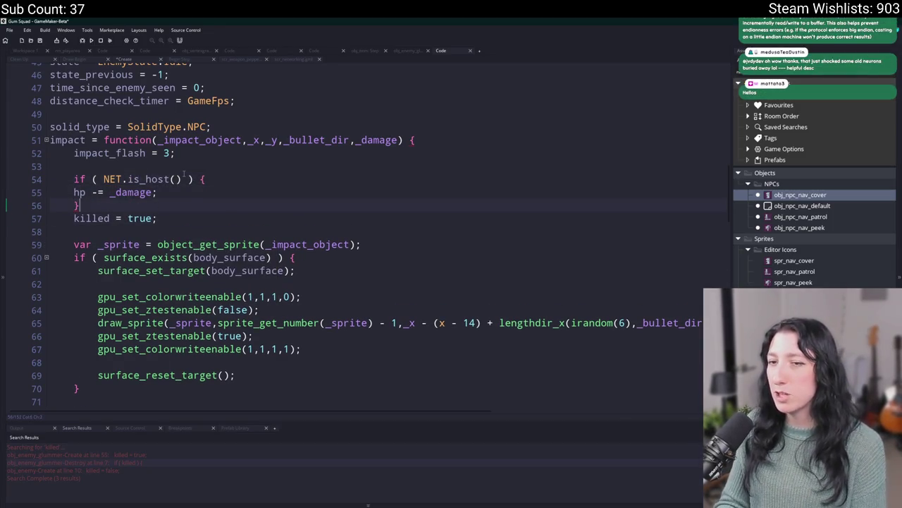
key("Return")
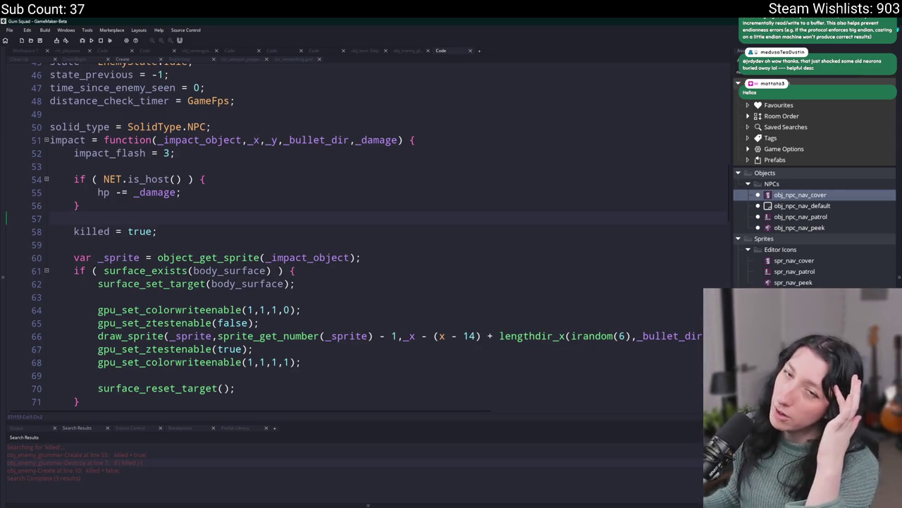
left_click(192, 193)
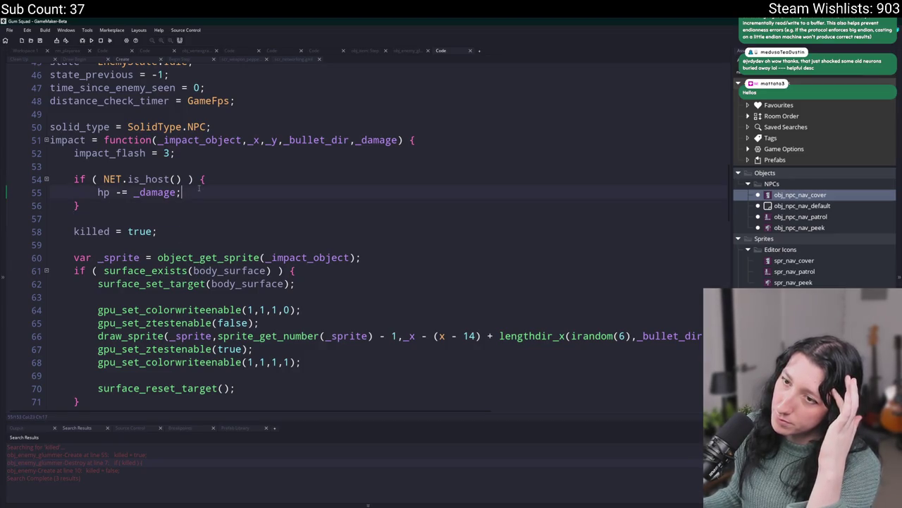
scroll(193, 193, "up", 1)
left_click(220, 217)
left_click(241, 203)
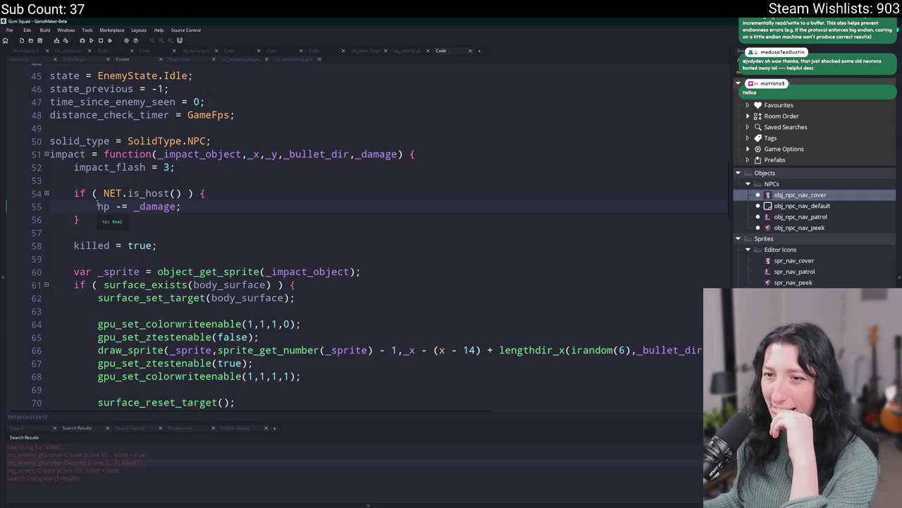
double_click(141, 206)
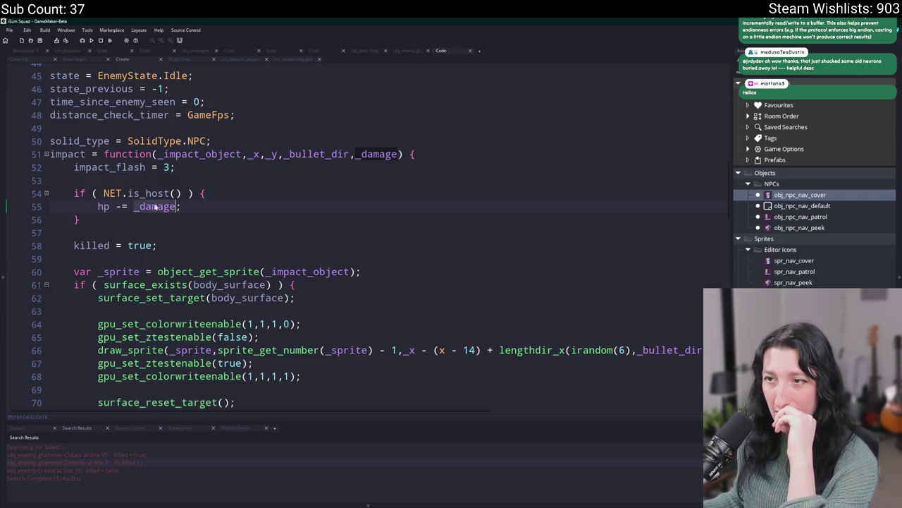
Step: Delete the 'if ( NET.is_host() ) {' line, its closing brace and the leftover blank line
scroll(122, 126, "down", 2)
scroll(121, 126, "up", 2)
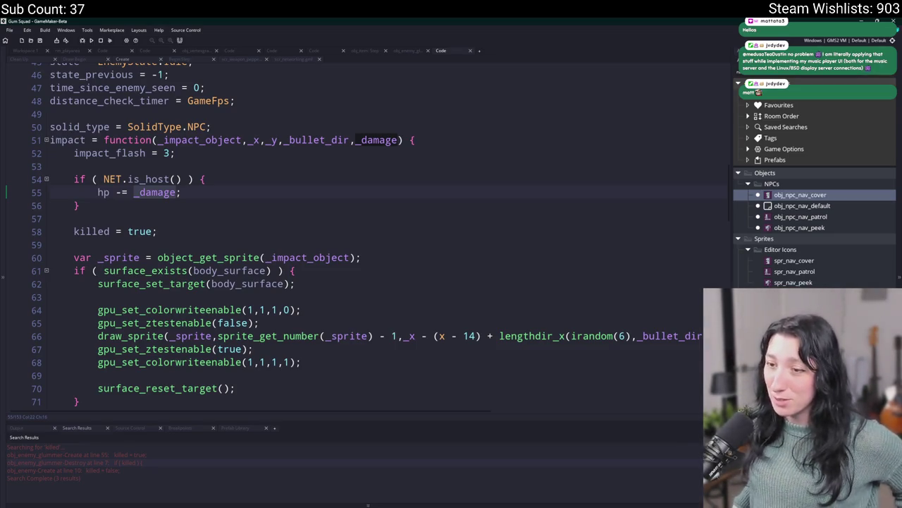
left_click(309, 190)
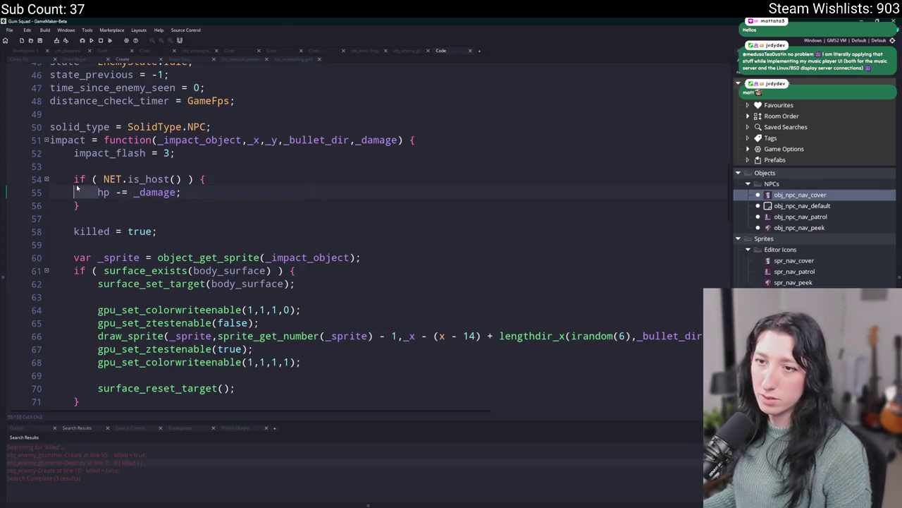
left_click_drag(91, 192, 73, 179)
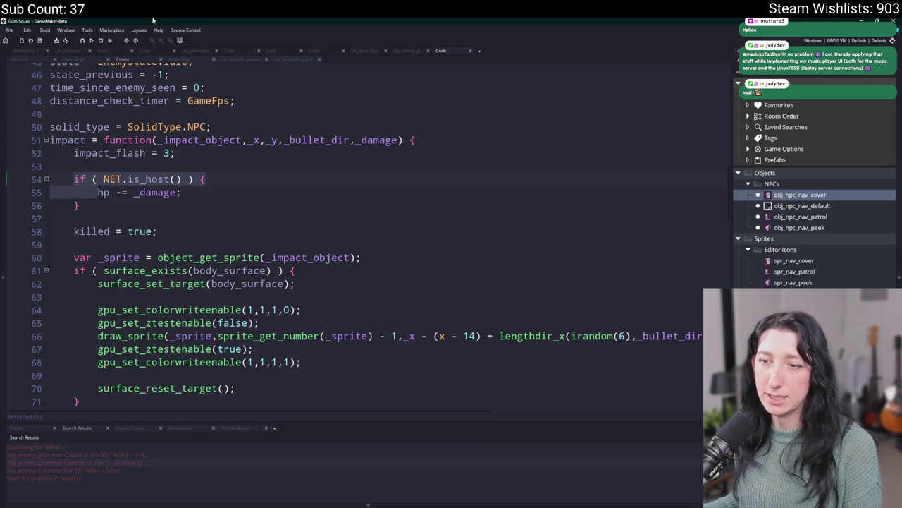
left_click(194, 198)
mouse_move(98, 192)
left_mouse_down()
mouse_move(73, 179)
mouse_move(48, 194)
left_mouse_up()
key("BackSpace")
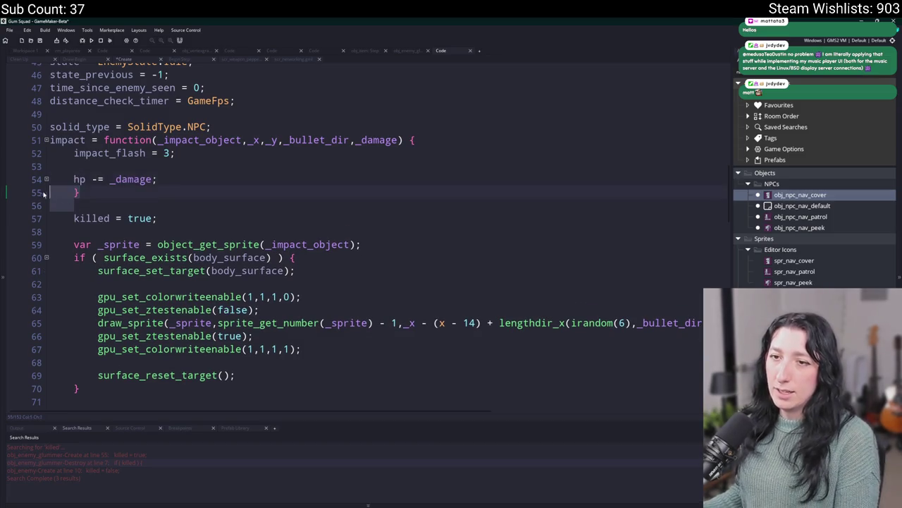
key("BackSpace")
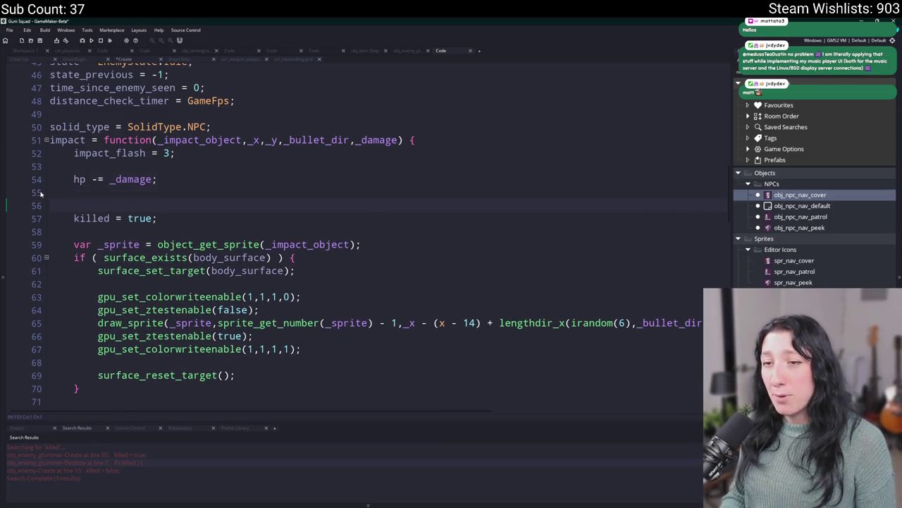
key("BackSpace")
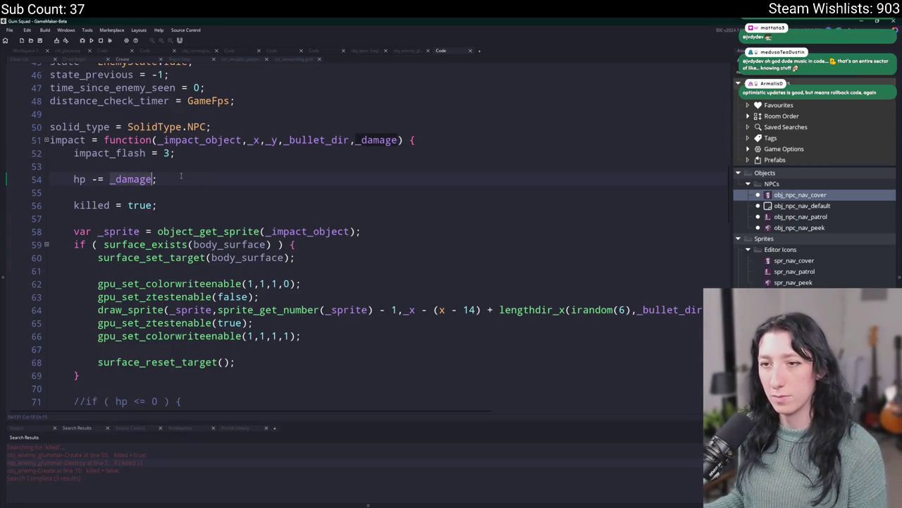
Step: Insert an empty if block comparing _damage with 0 below hp -= _damage
key("Return")
key("Return")
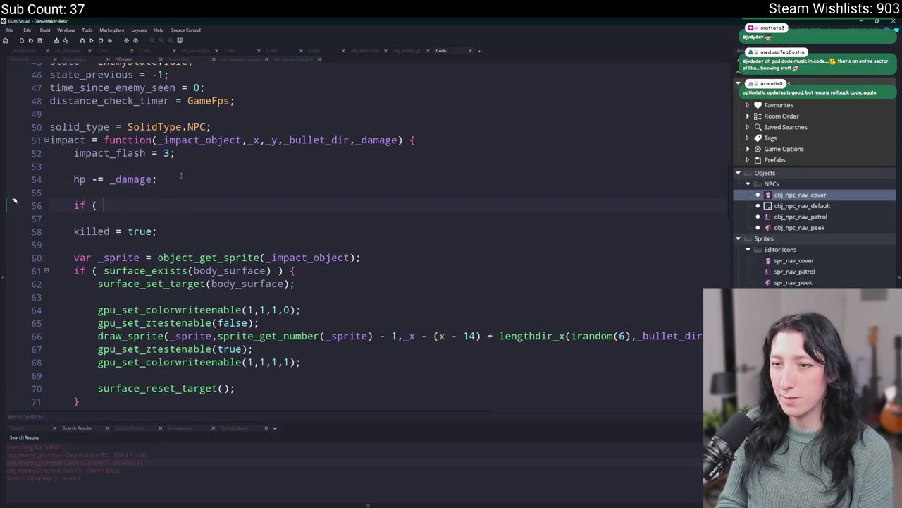
type("_damage > 0 ) {")
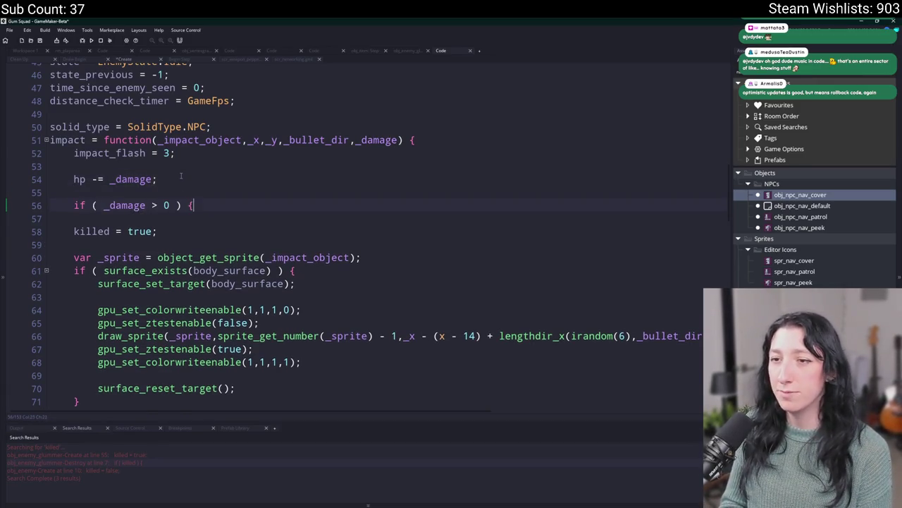
key("Return")
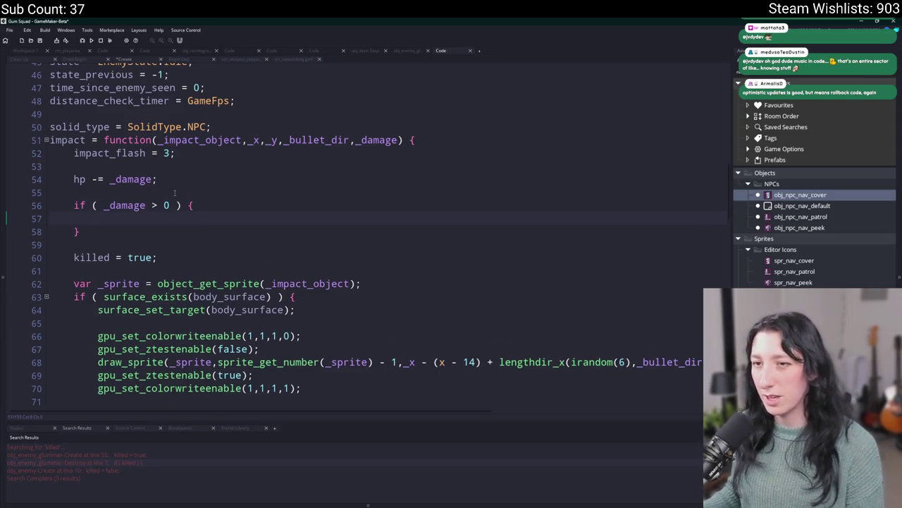
left_click(151, 205)
type("=")
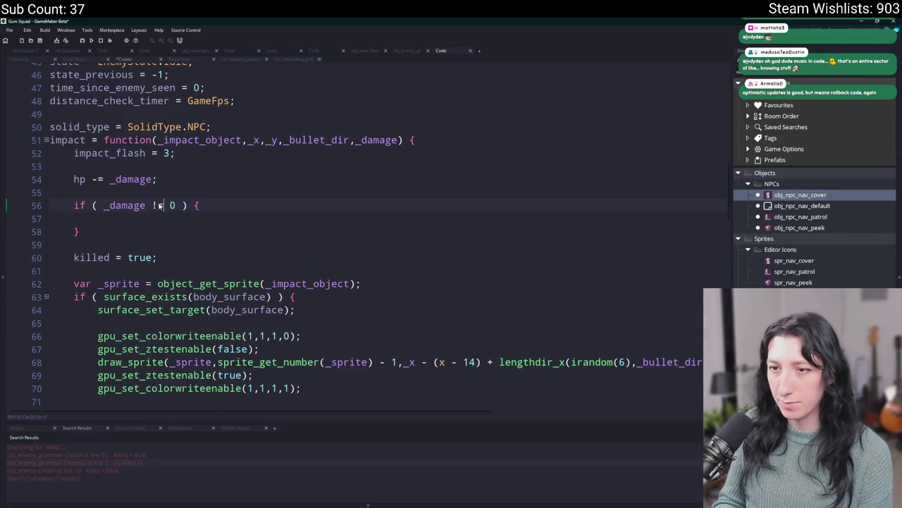
key("ctrl+t")
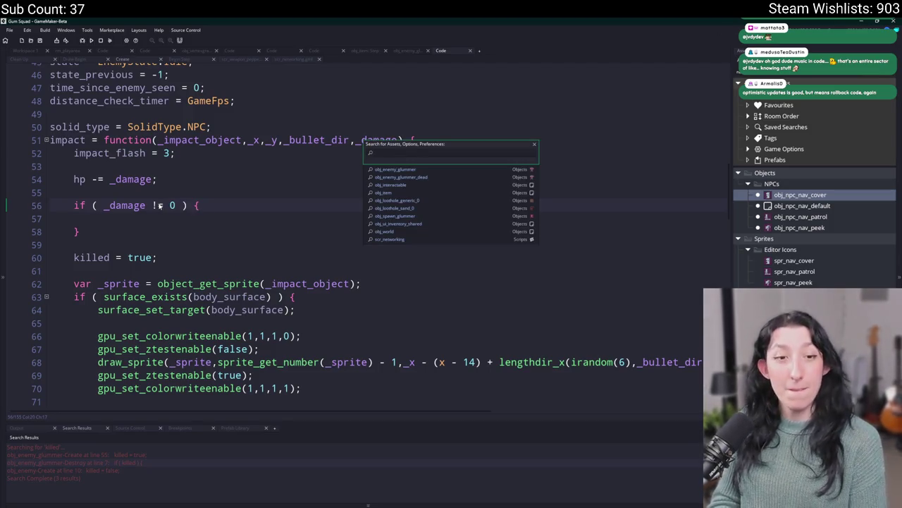
Step: Open the scr_networking script via quick search for '_net'
type("scr_net")
key("Return")
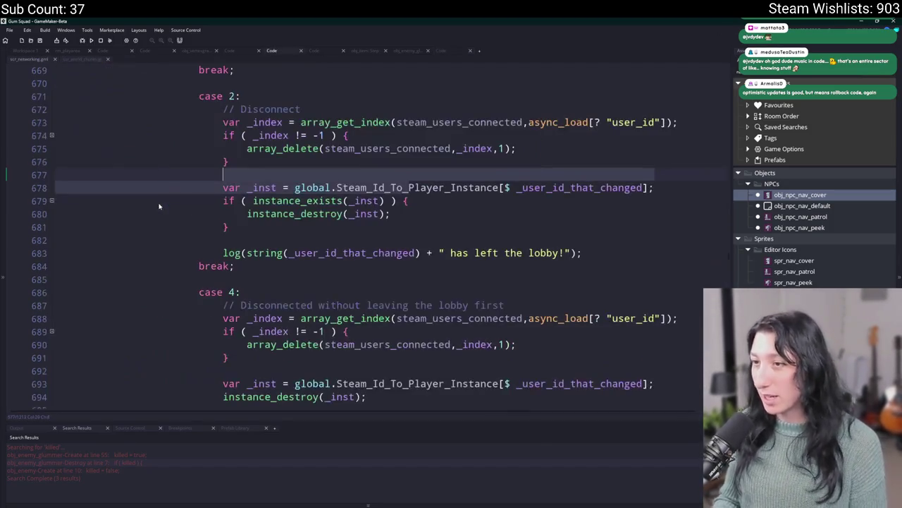
left_click(239, 230)
left_click_drag(728, 252, 728, 64)
scroll(158, 354, "down", 4)
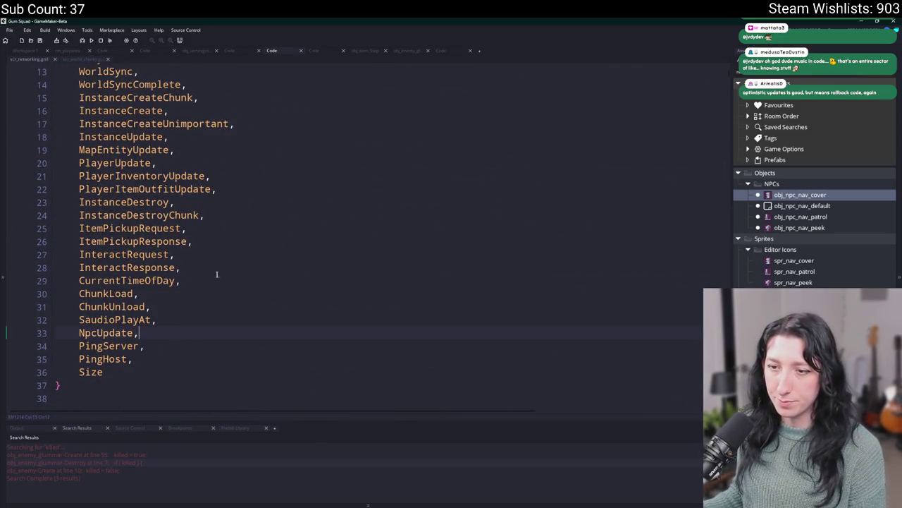
Step: Duplicate the CurrentTimeOfDay enum entry and rename the copy DamageApply
left_click(145, 280)
key("ctrl+d")
key("ctrl+BackSpace")
key("ctrl+Delete")
type("DamageApply,")
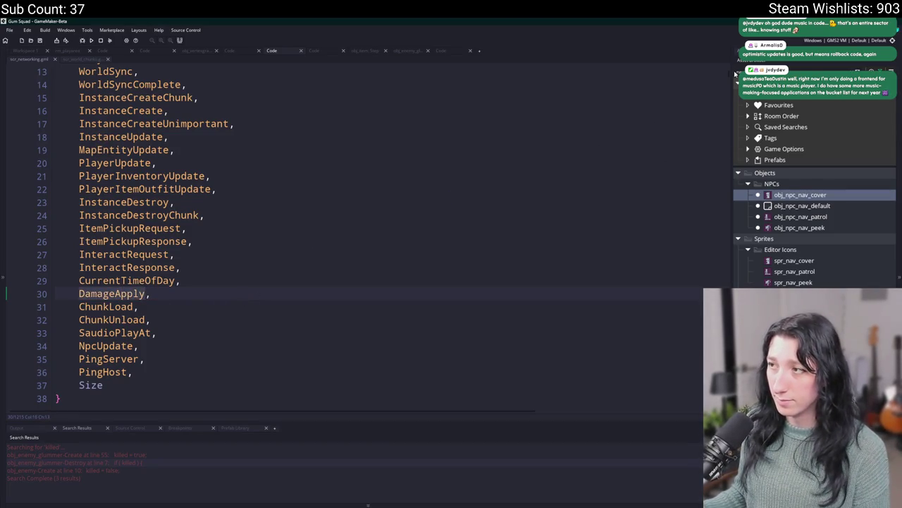
Step: Duplicate the network_create_instance_unimportant function
scroll(726, 120, "down", 20)
scroll(726, 116, "up", 8)
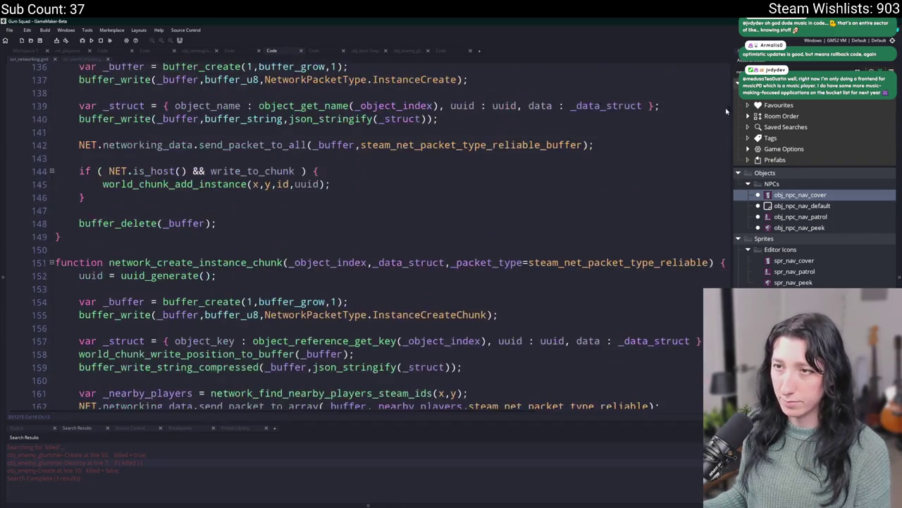
scroll(636, 188, "down", 9)
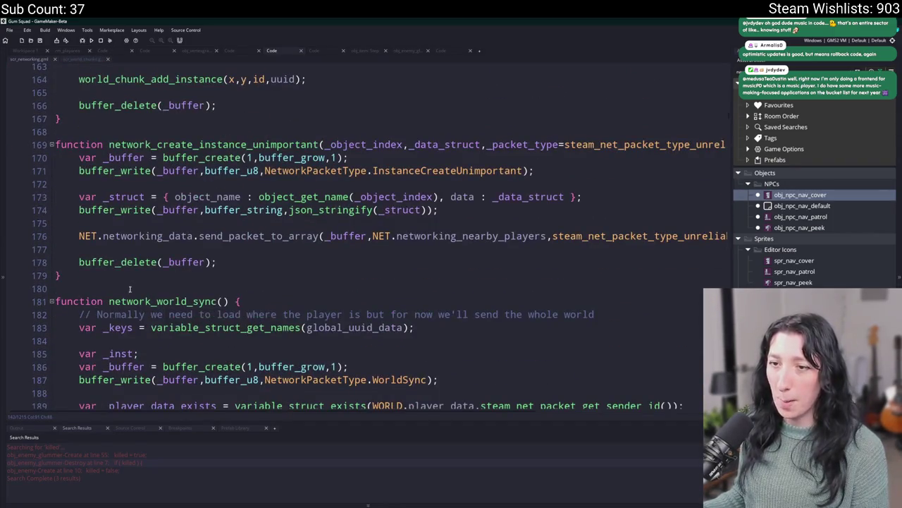
left_click_drag(110, 279, 56, 145)
key("ctrl+d")
left_click(357, 184)
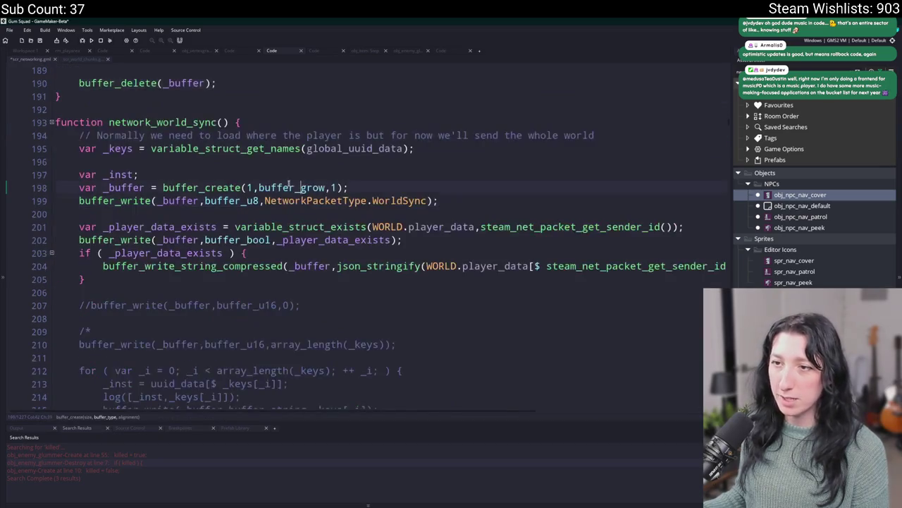
Step: Rename the copied function to network_damage_apply
double_click(229, 106)
type("DamageApply")
key("ctrl+z")
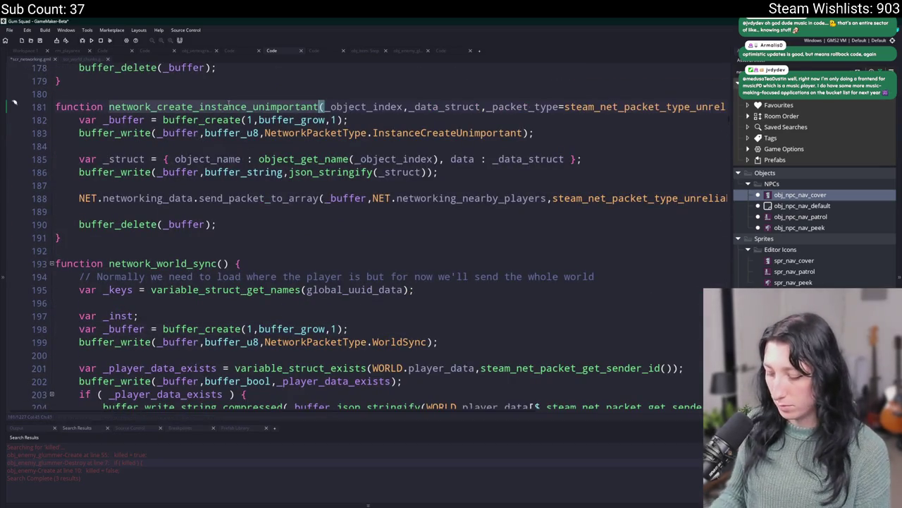
key("F12")
left_click_drag(323, 106, 156, 107)
type("damage_apply")
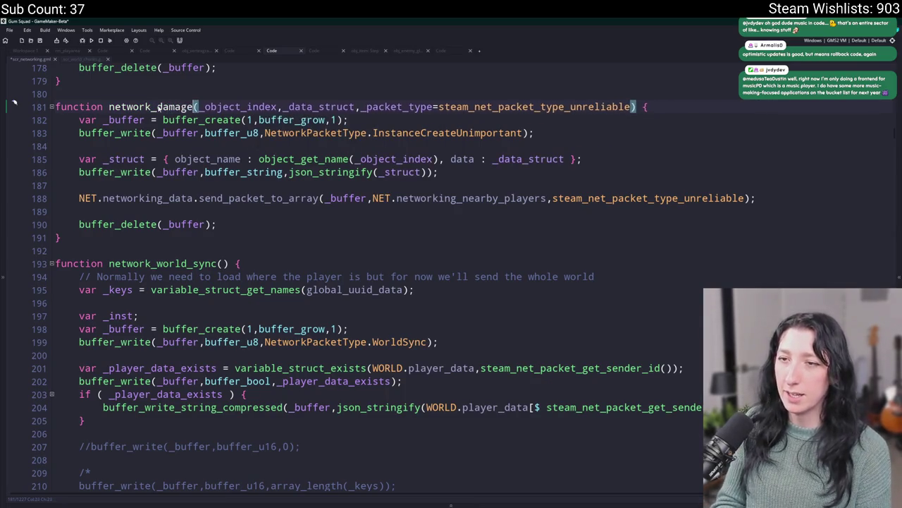
Step: Change the parameters to _uuid and _damage and write NetworkPacketType.DamageApply
left_click_drag(236, 106, 315, 106)
type("_uuid")
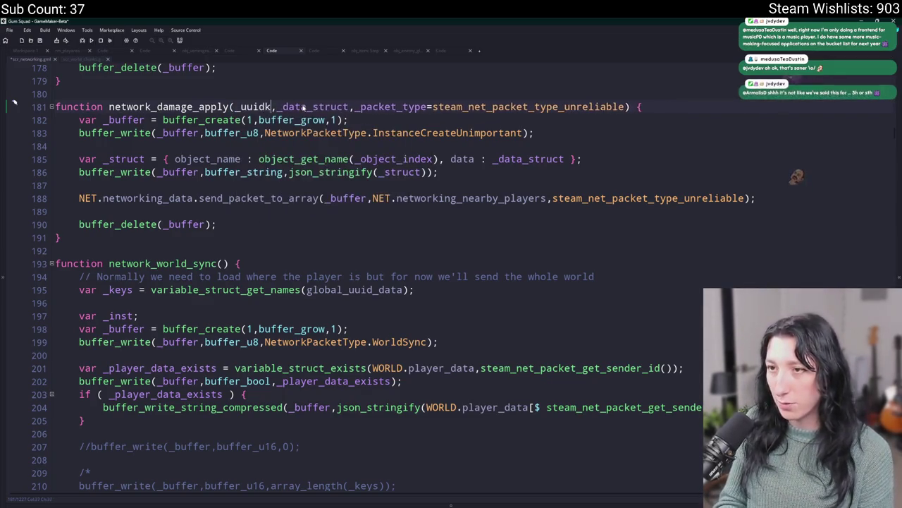
left_click(301, 106)
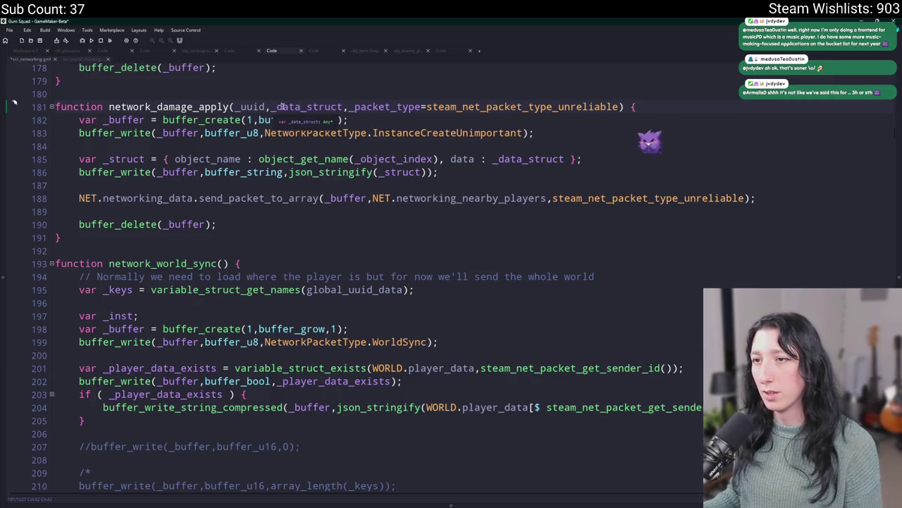
double_click(282, 107)
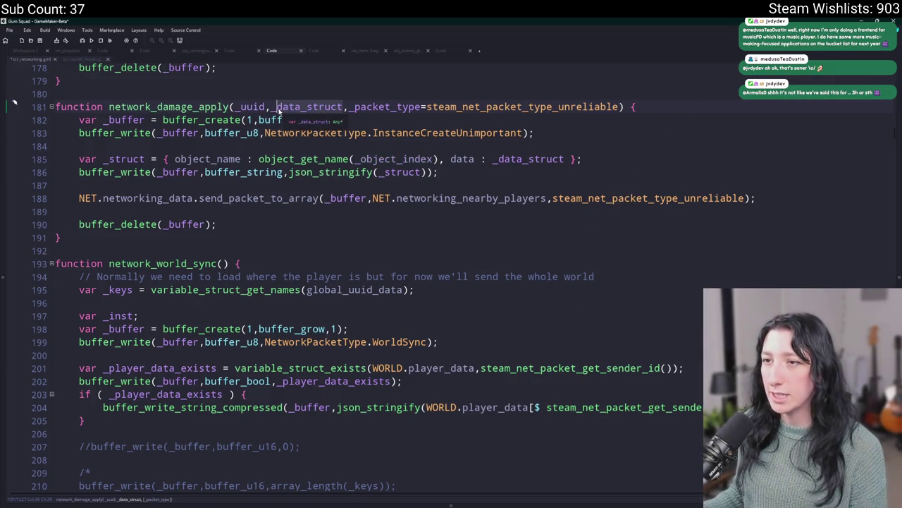
type("bp")
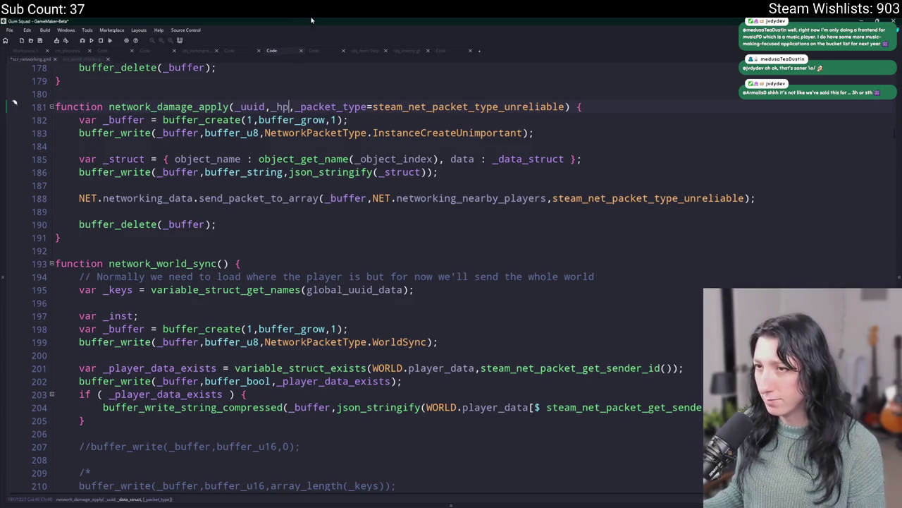
key("BackSpace")
key("BackSpace")
type("damage")
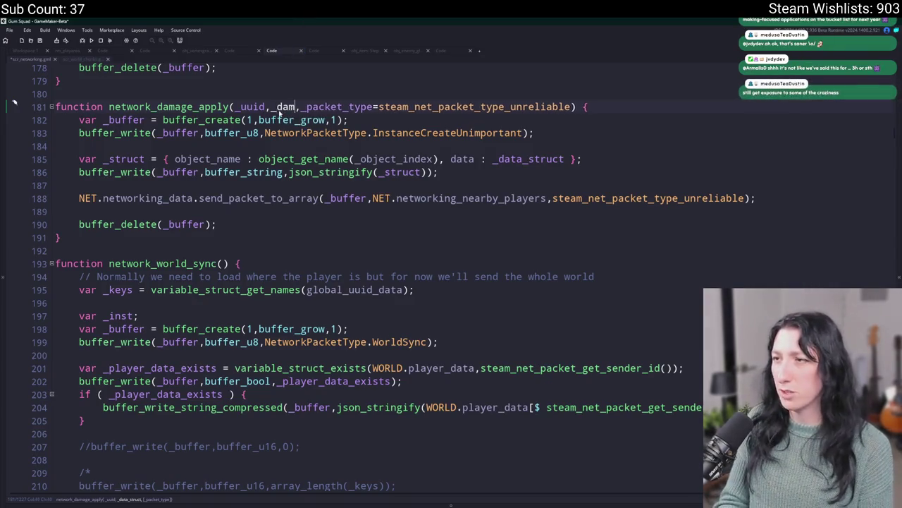
double_click(493, 133)
type("DamageApply")
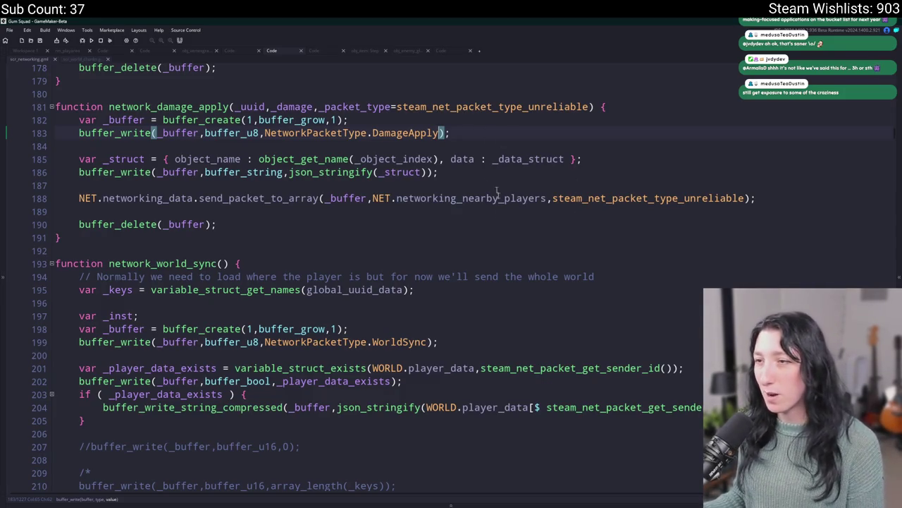
Step: Change the packet struct's first entry on line 185 to uuid : _uuid
key("Up")
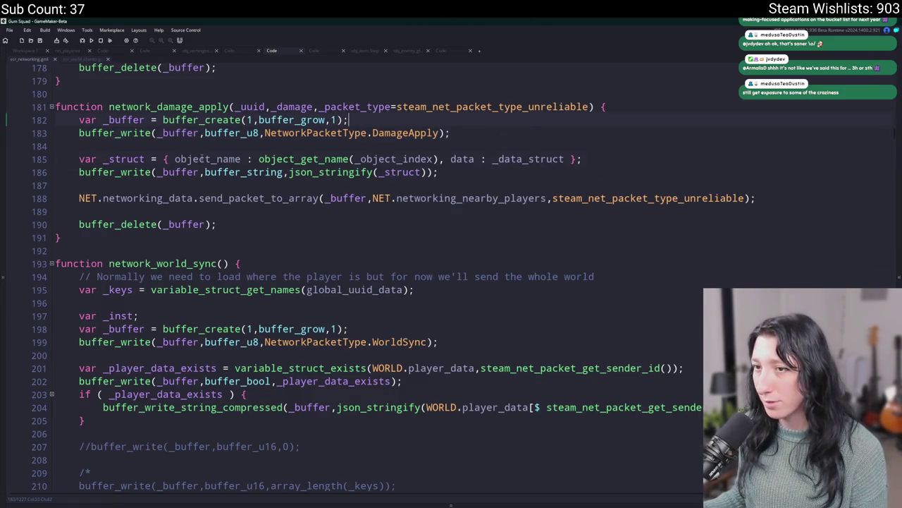
double_click(461, 159)
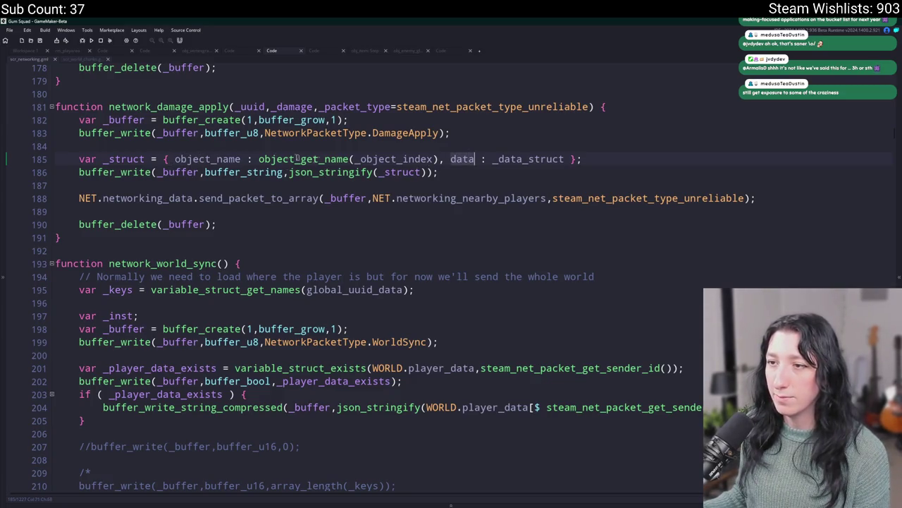
double_click(208, 159)
type("uuid")
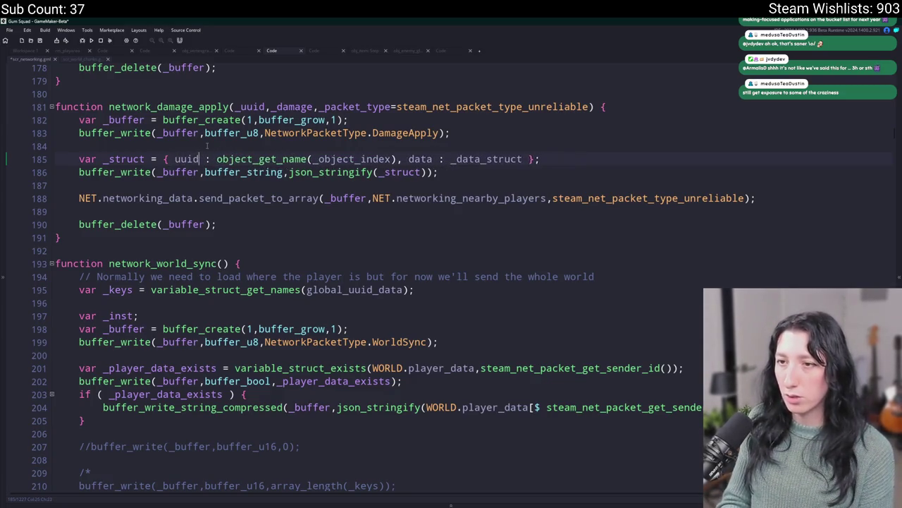
key("Escape")
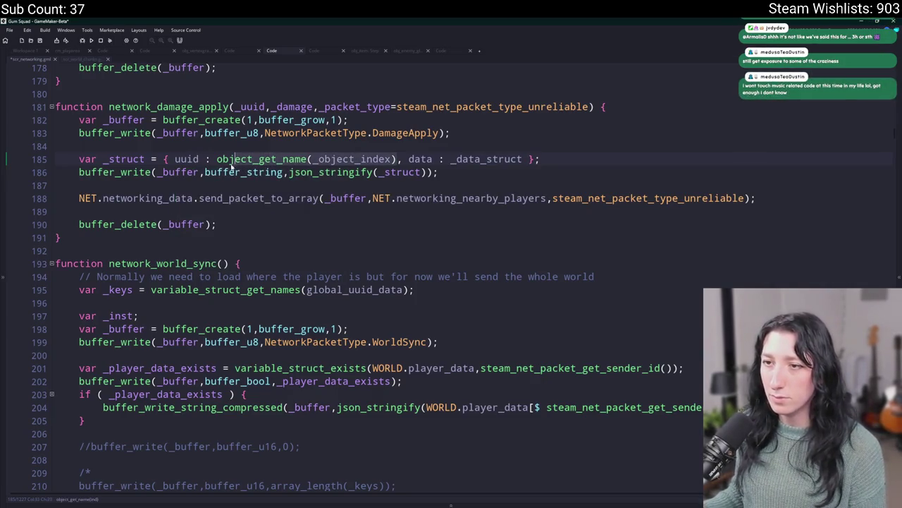
type("_uuid")
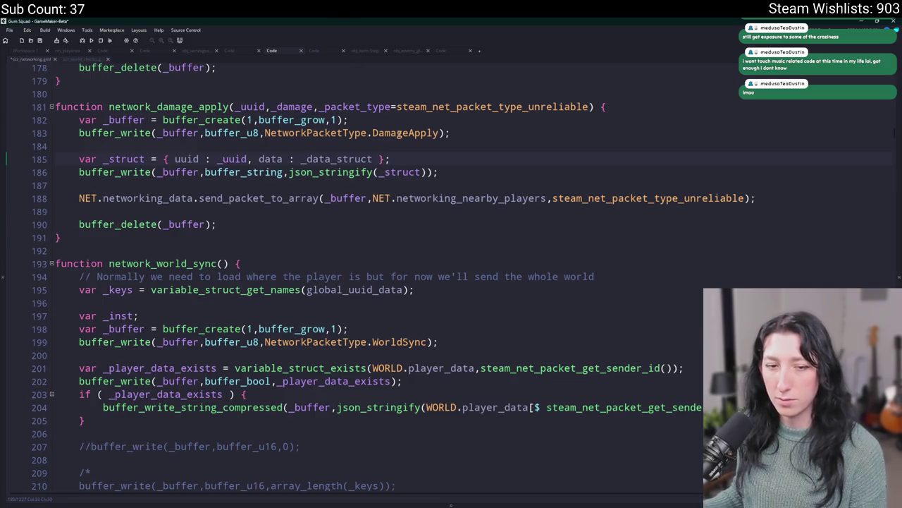
Step: Change the second struct entry to damage : _damage and return to Workspace 1
double_click(262, 159)
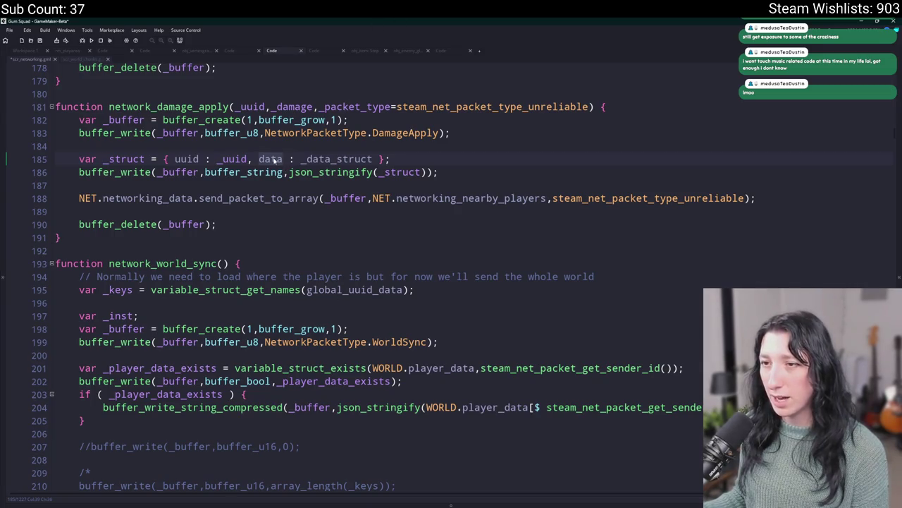
type("damage")
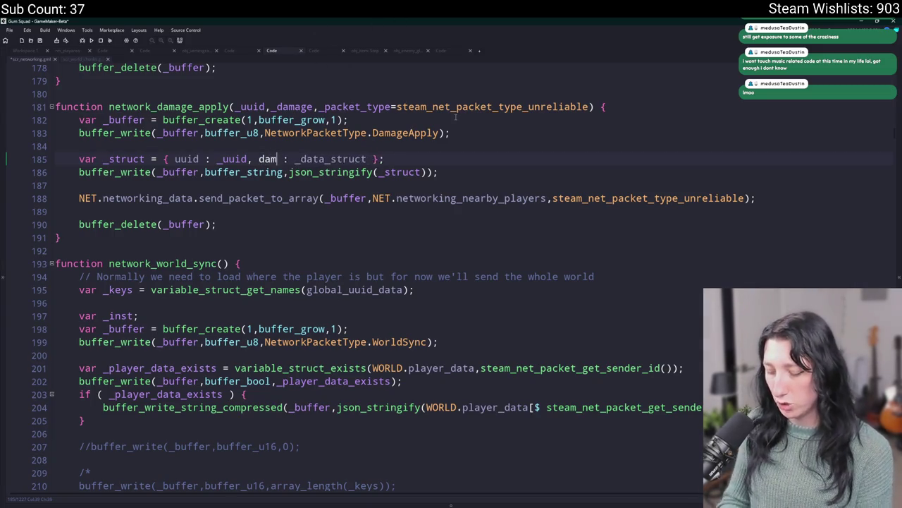
double_click(349, 159)
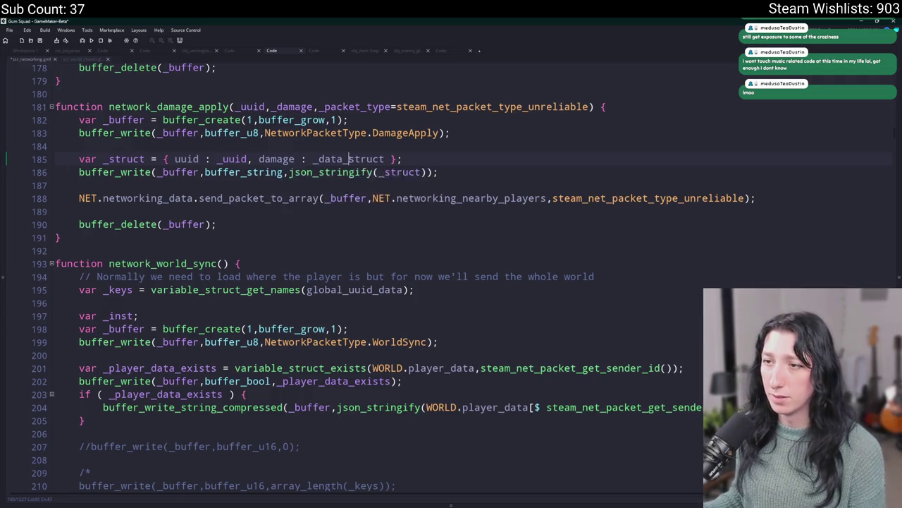
type("_damage")
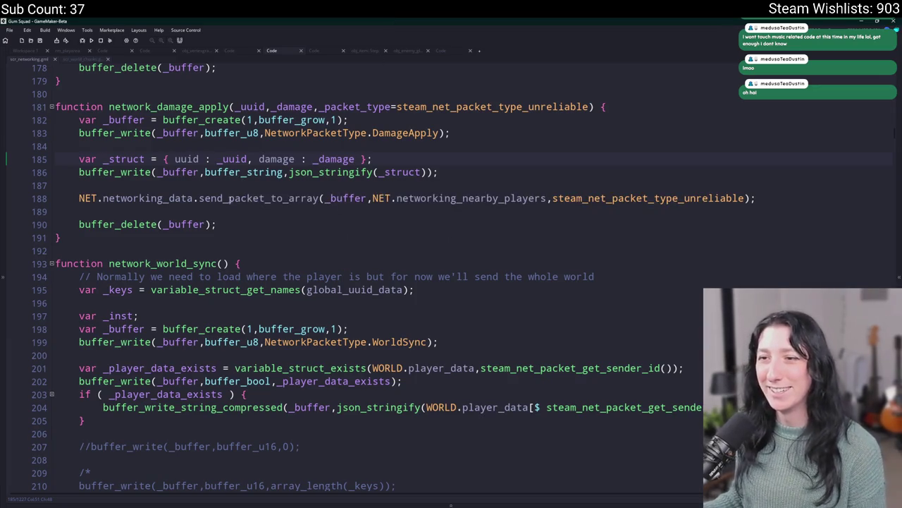
left_click(289, 198)
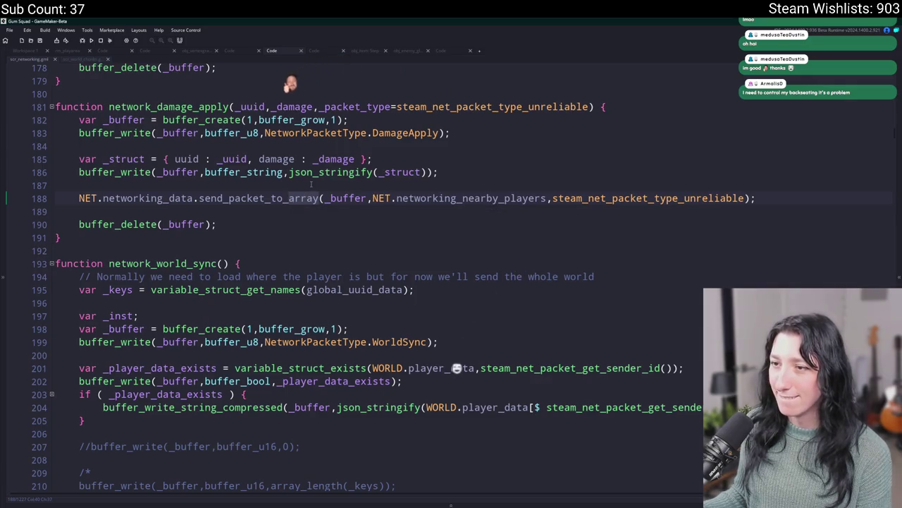
left_click(493, 161)
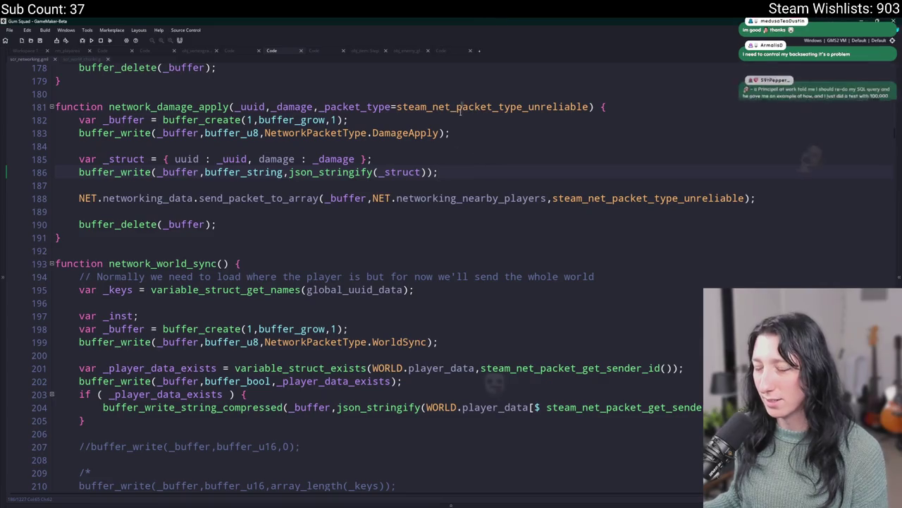
double_click(120, 107)
key("ctrl+c")
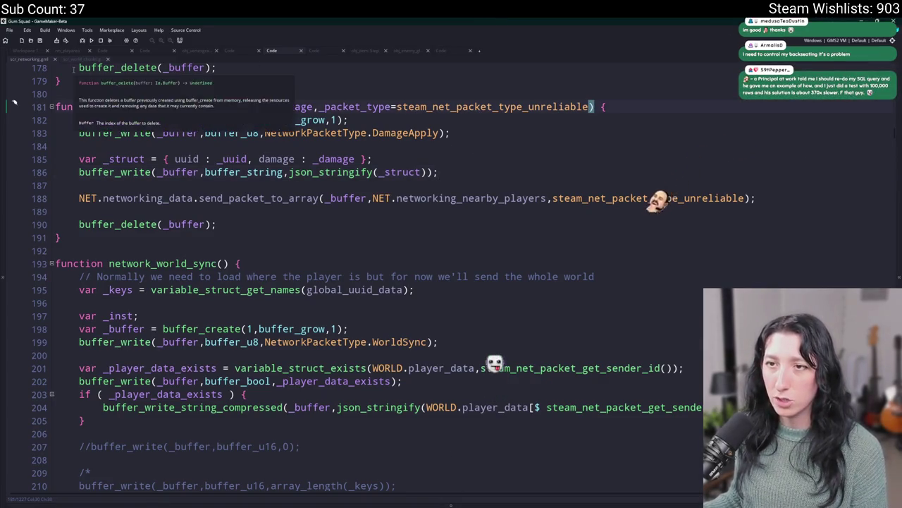
left_click(34, 51)
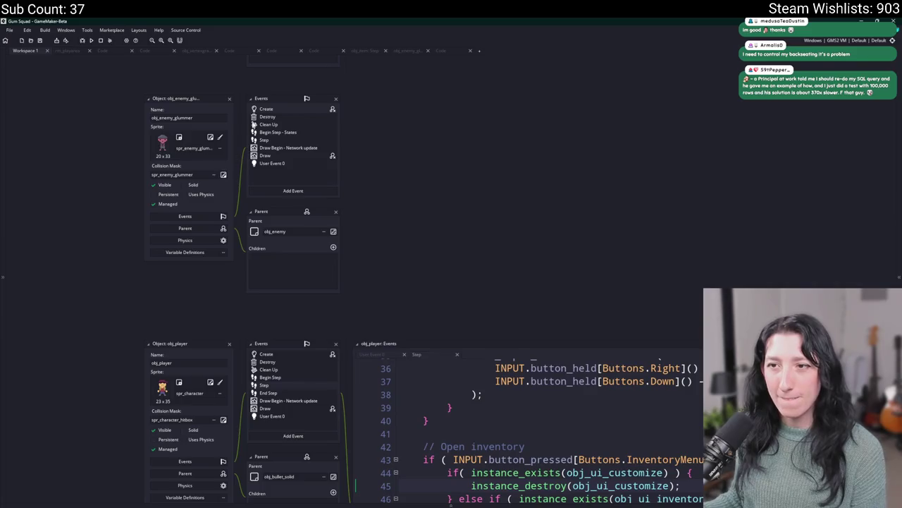
Step: Call network_damage_apply(uuid,_damage); inside obj_enemy_glummer's _damage != 0 block, then view its definition
left_click(264, 109)
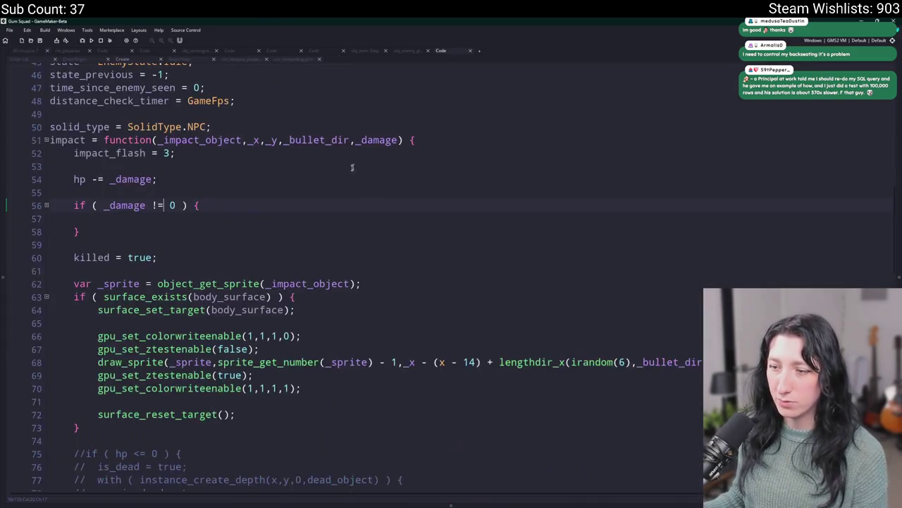
key("Down")
key("ctrl+v")
type("(uui")
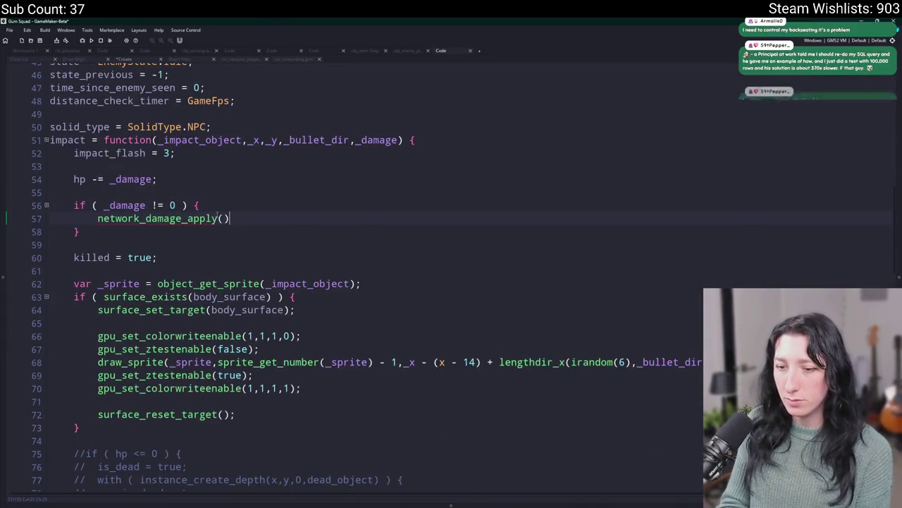
type("d,")
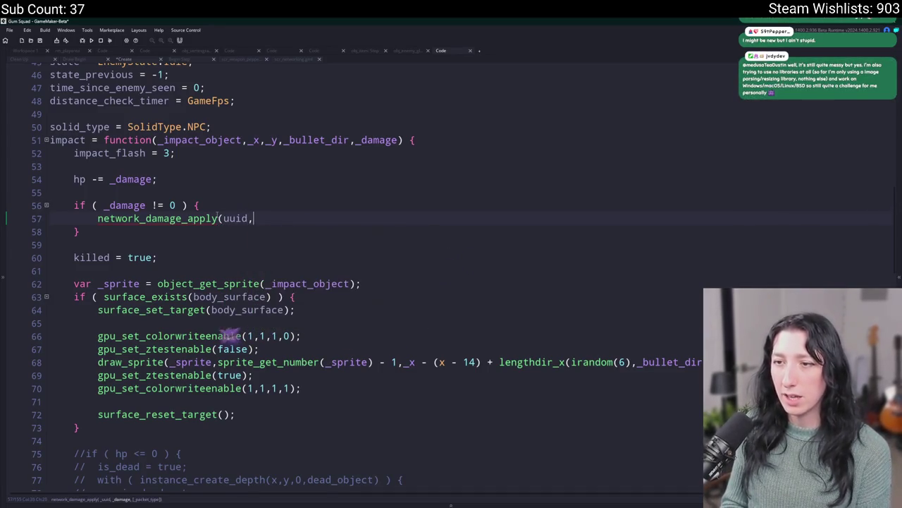
type("_damage);")
key("F12")
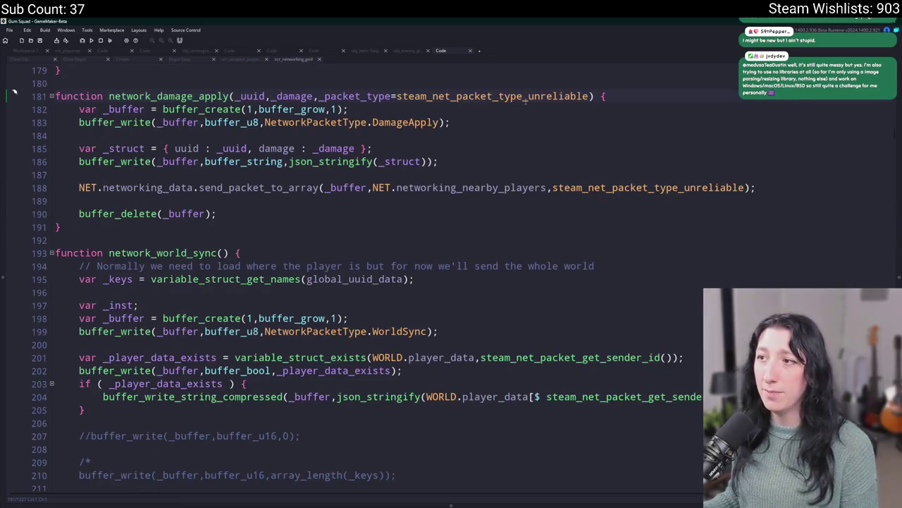
Step: Search scr_networking for instance_ and locate the InstanceUpdate packet handler
double_click(366, 96)
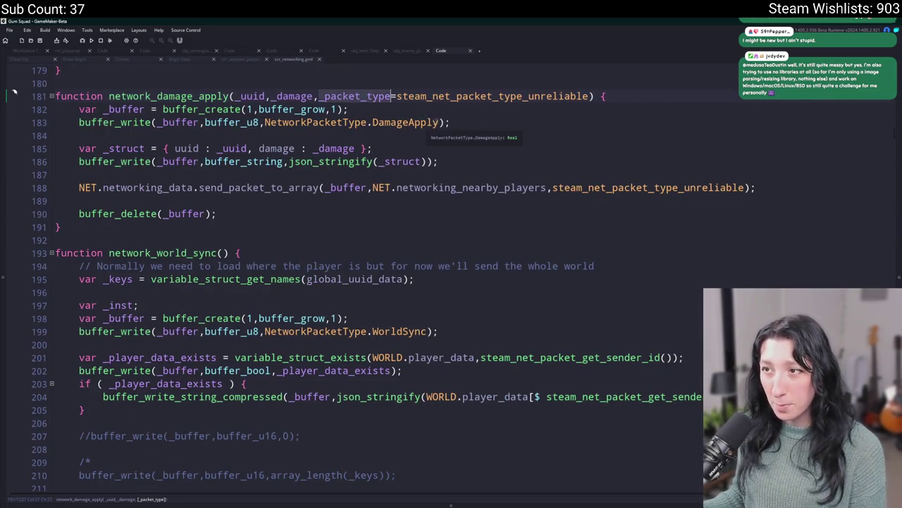
left_click(504, 145)
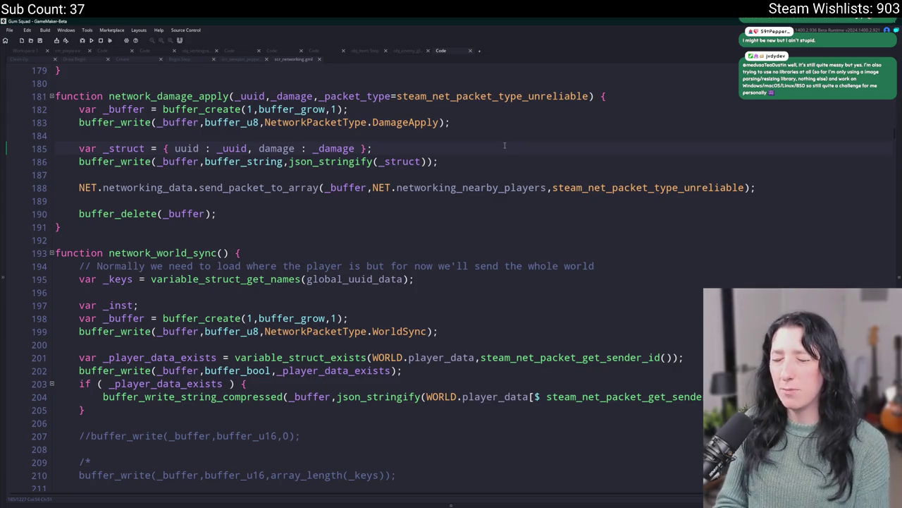
key("ctrl+f")
type("instance_")
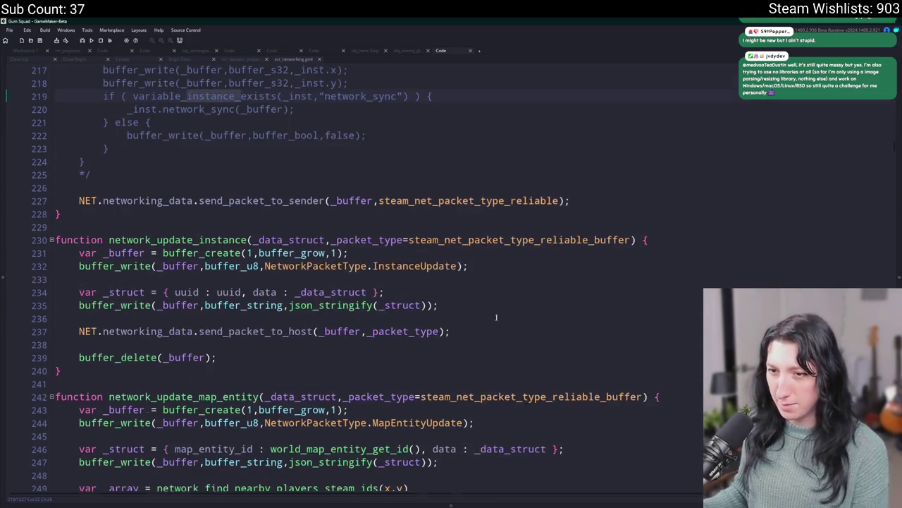
scroll(508, 318, "down", 4)
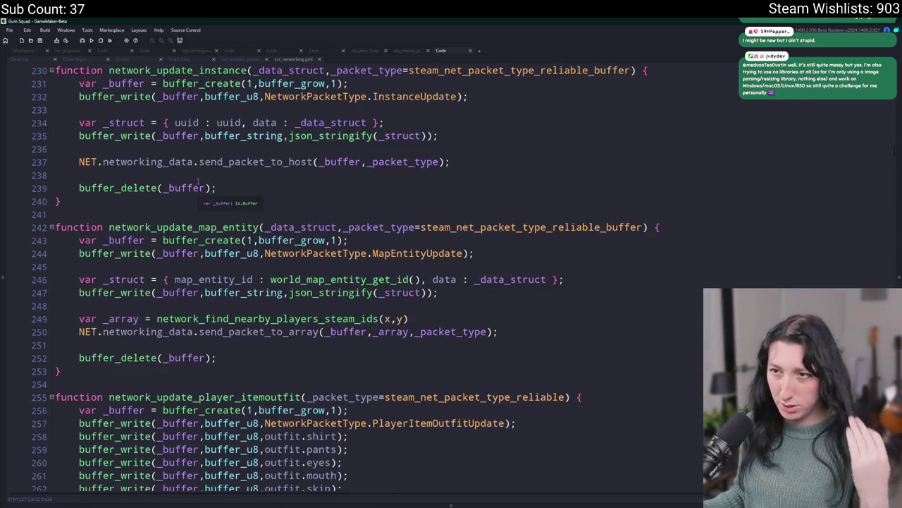
scroll(169, 186, "up", 1)
double_click(409, 123)
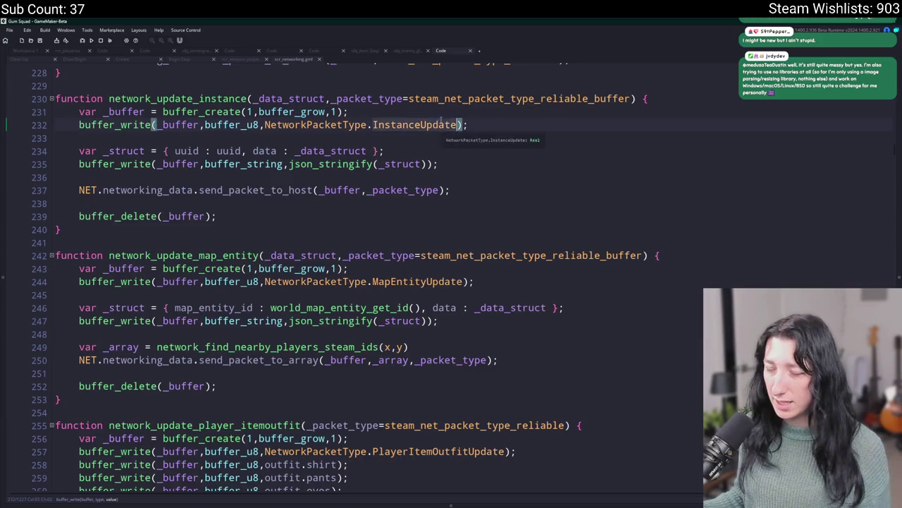
key("ctrl+f")
Step: Duplicate the InstanceUpdate handler, leaving a blank line between the two copies
mouse_move(84, 305)
left_mouse_down()
mouse_move(108, 292)
mouse_move(79, 83)
left_mouse_up()
key("ctrl+d")
scroll(126, 158, "up", 7)
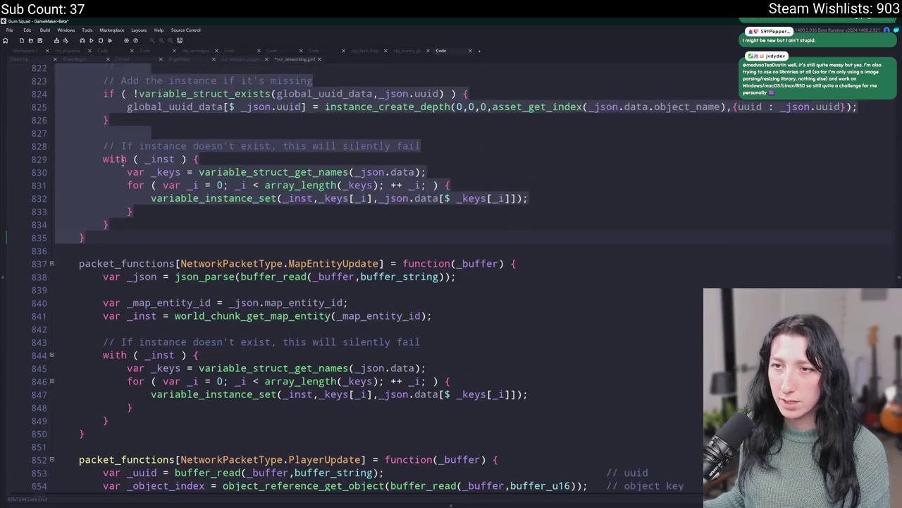
left_click(127, 157)
key("Return")
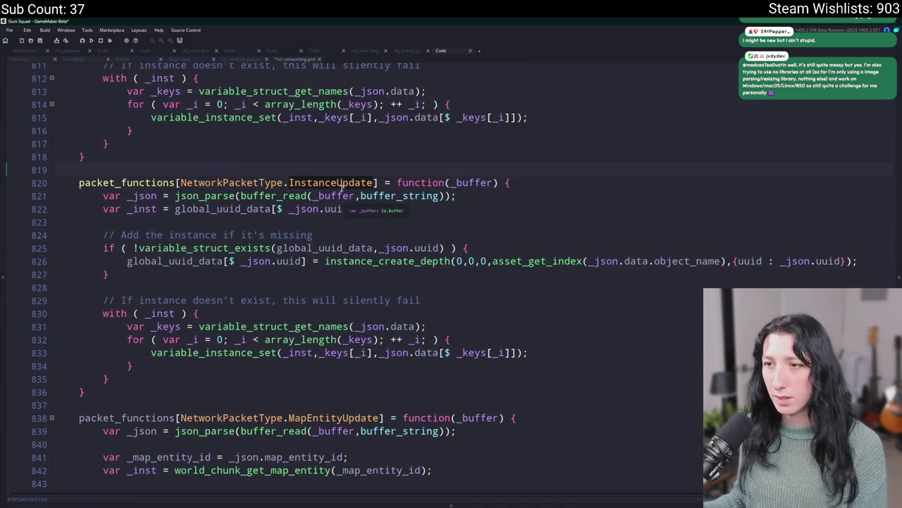
type("NetworkPacketType.DamageApply")
key("ctrl+z")
Step: Change the copied handler's key to NetworkPacketType.DamageApply
left_click(177, 183)
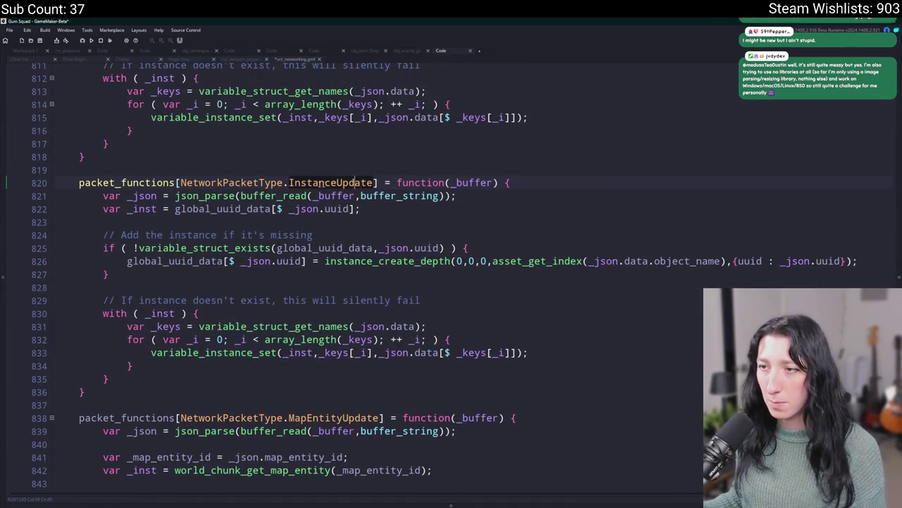
left_click_drag(179, 183, 373, 183)
type("NetworkPacketType.DamageApply")
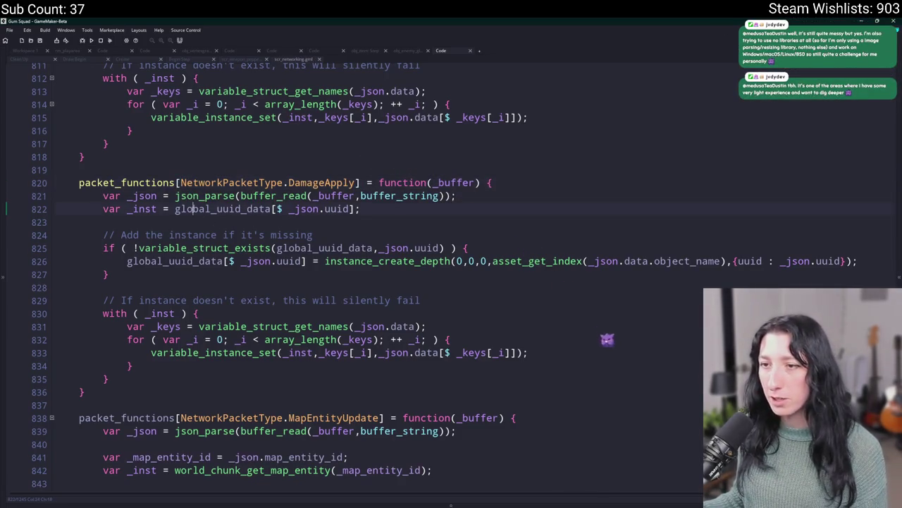
double_click(210, 209)
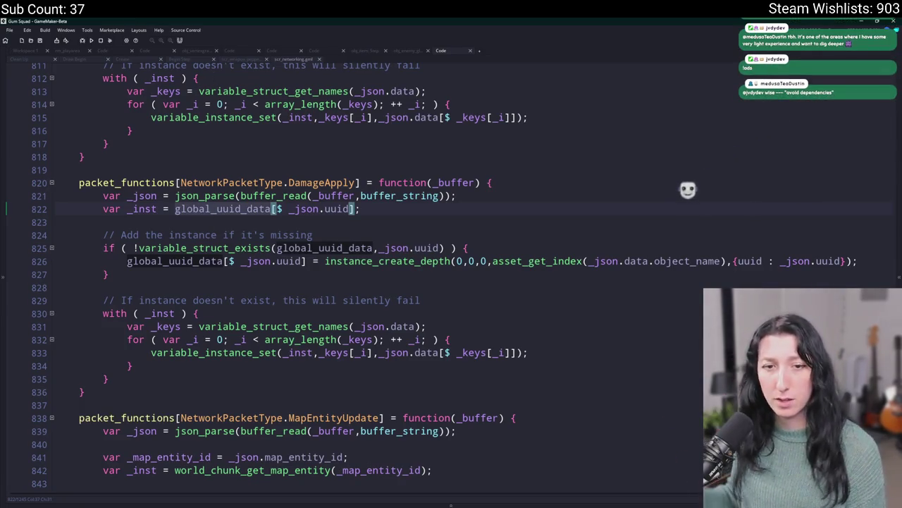
left_click(525, 205)
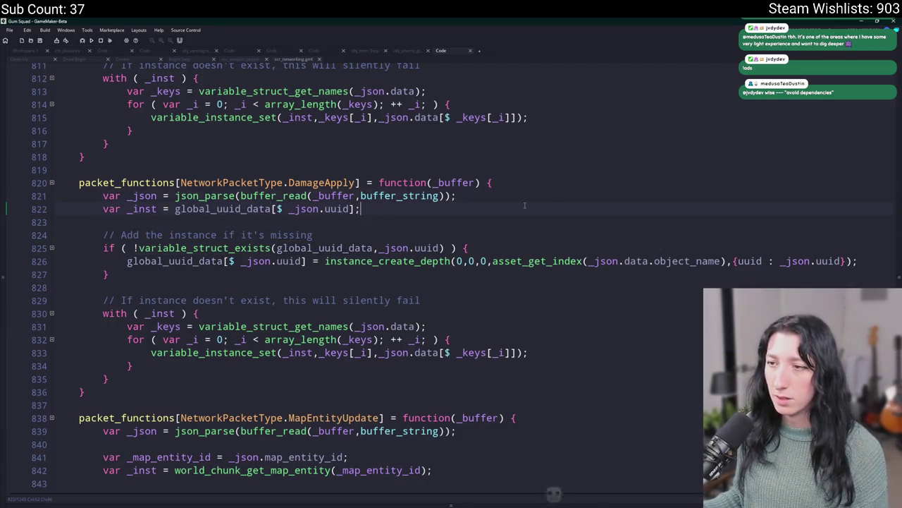
scroll(425, 232, "up", 2)
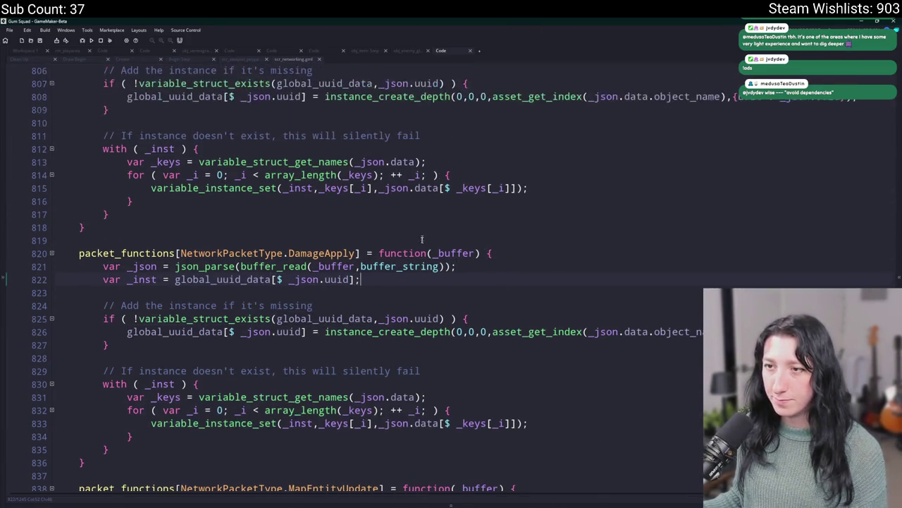
scroll(424, 231, "up", 1)
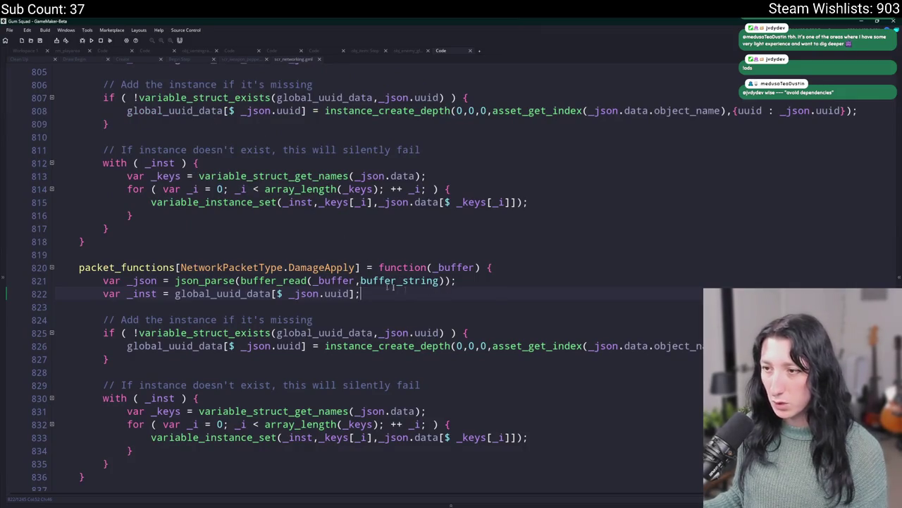
left_click(529, 277)
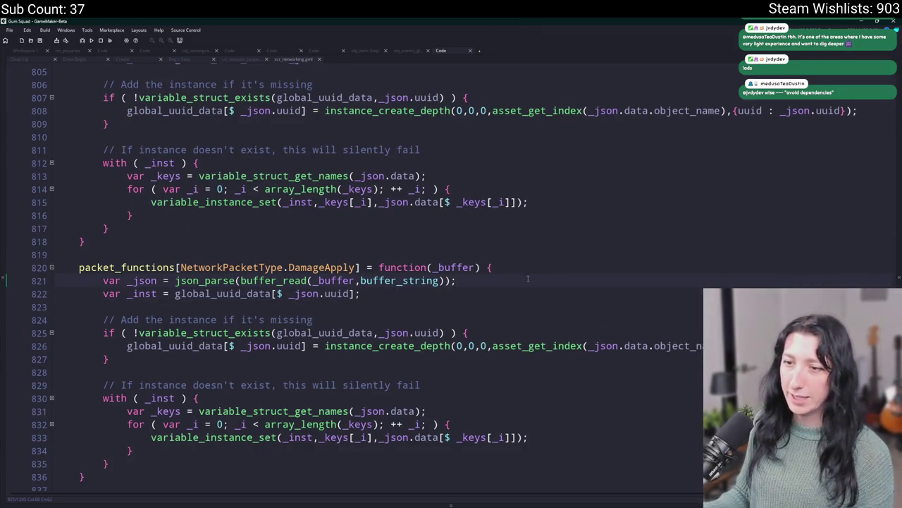